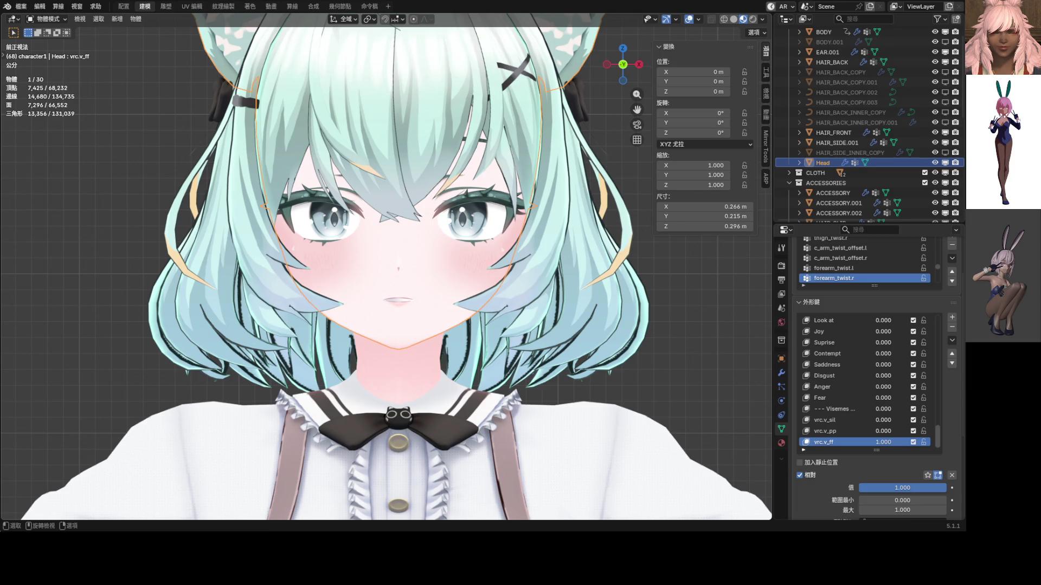
- Reset vrc.v_ff to 0, add and undo a test shape key, then scroll the list to the top
mouse_move(883, 442)
mouse_down()
mouse_move(862, 442)
mouse_move(916, 442)
mouse_up()
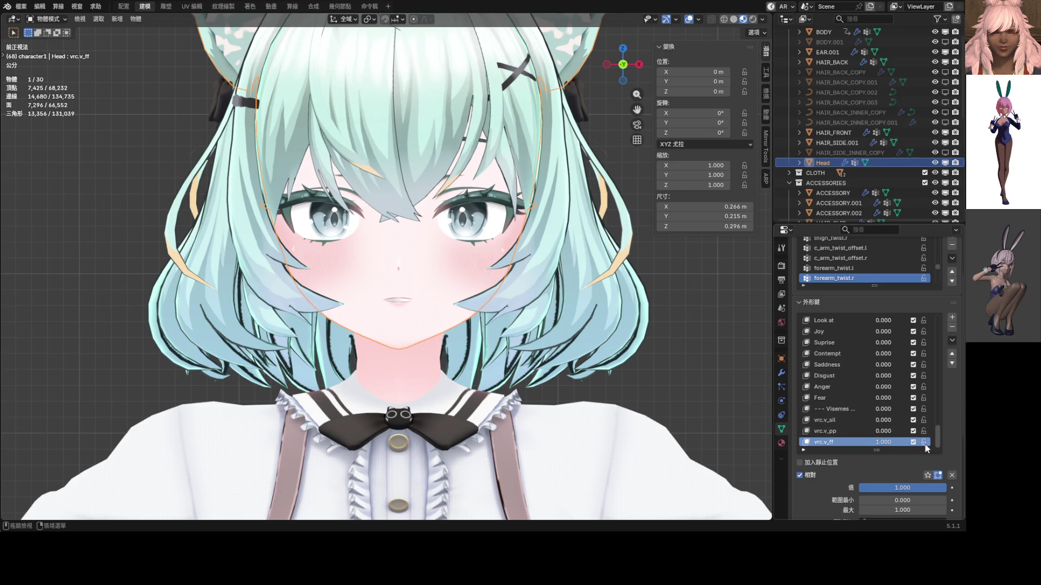
key(BackSpace)
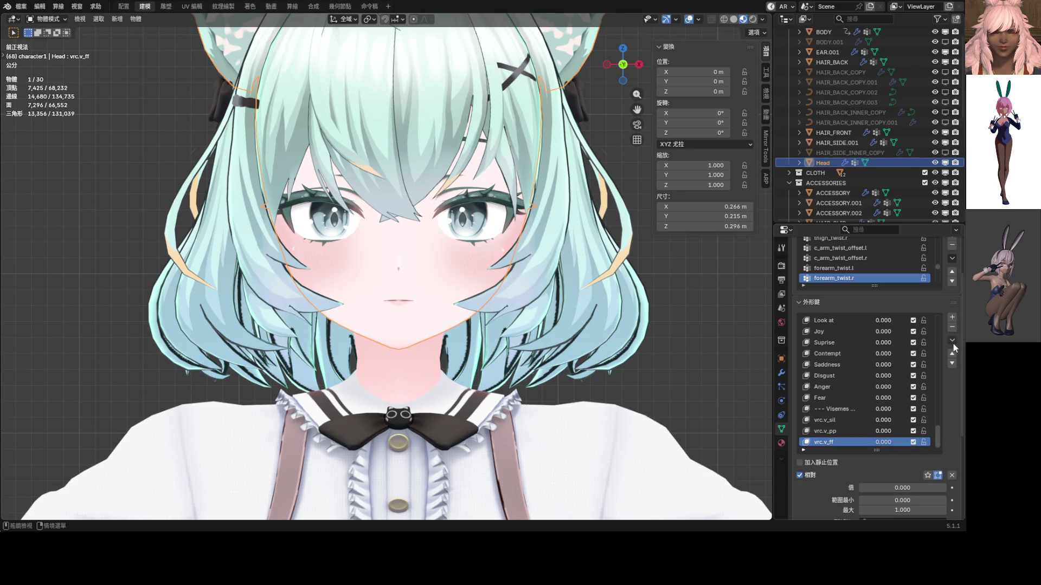
click(952, 317)
double_click(827, 442)
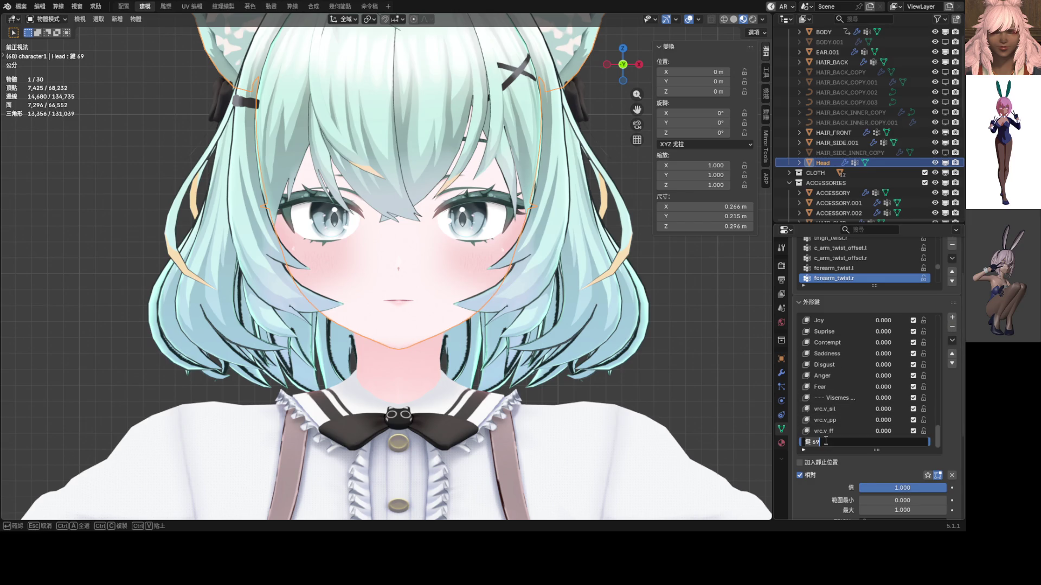
key(Escape)
key(ctrl+z)
drag(939, 430, 938, 306)
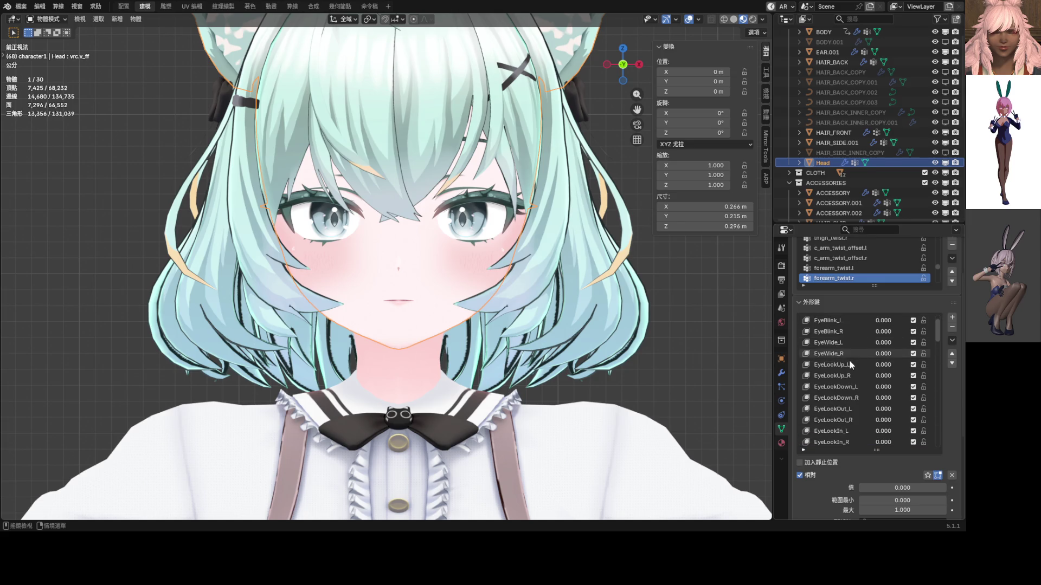
- Scroll to the JawOpen shape key and set its value to about 0.350
scroll(852, 385, down, 3)
scroll(850, 389, down, 4)
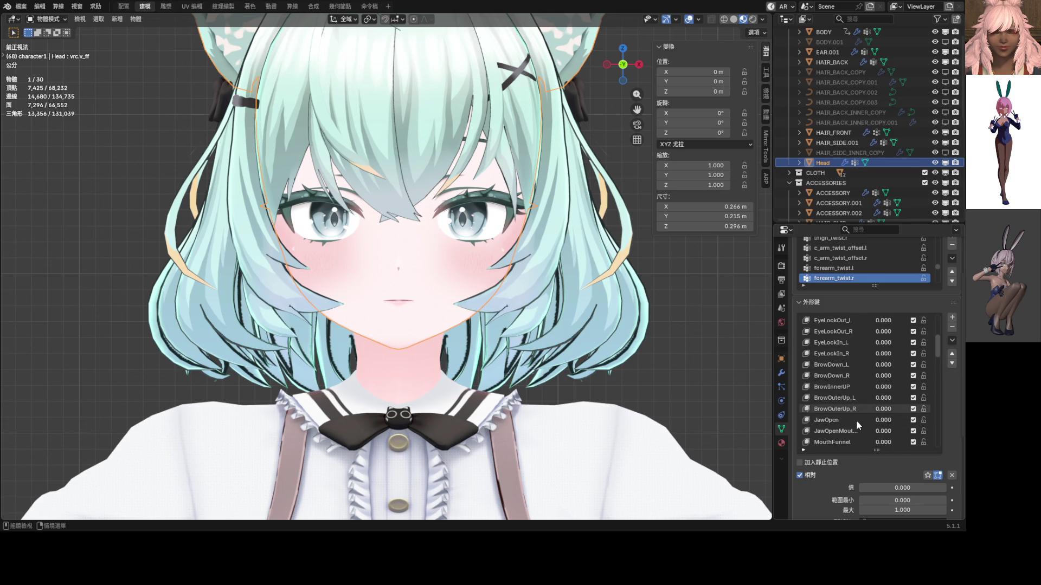
scroll(851, 431, down, 3)
scroll(852, 431, up, 3)
mouse_move(881, 431)
mouse_down()
mouse_move(905, 431)
mouse_move(883, 431)
mouse_up()
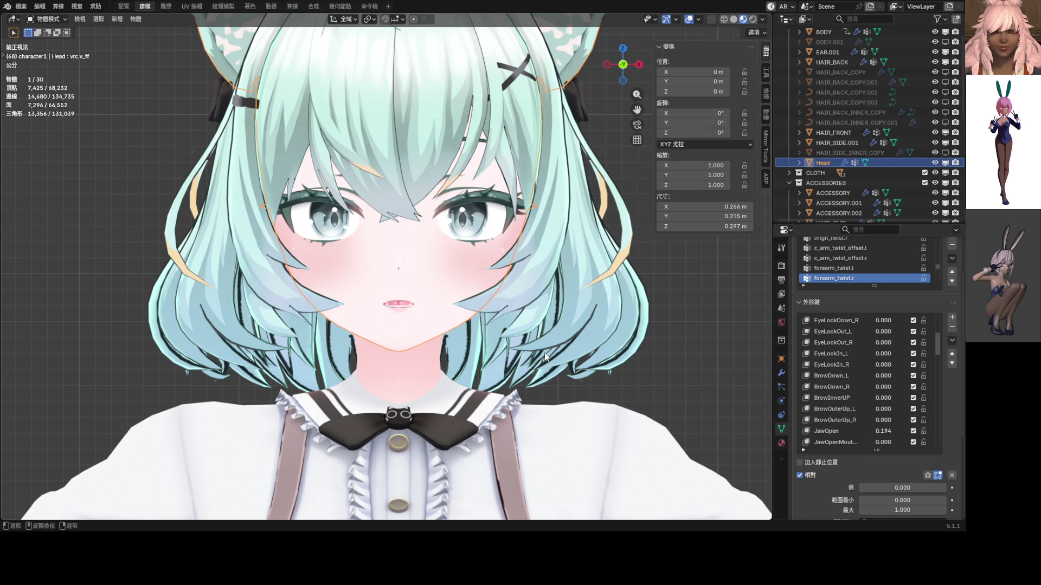
scroll(418, 293, up, 3)
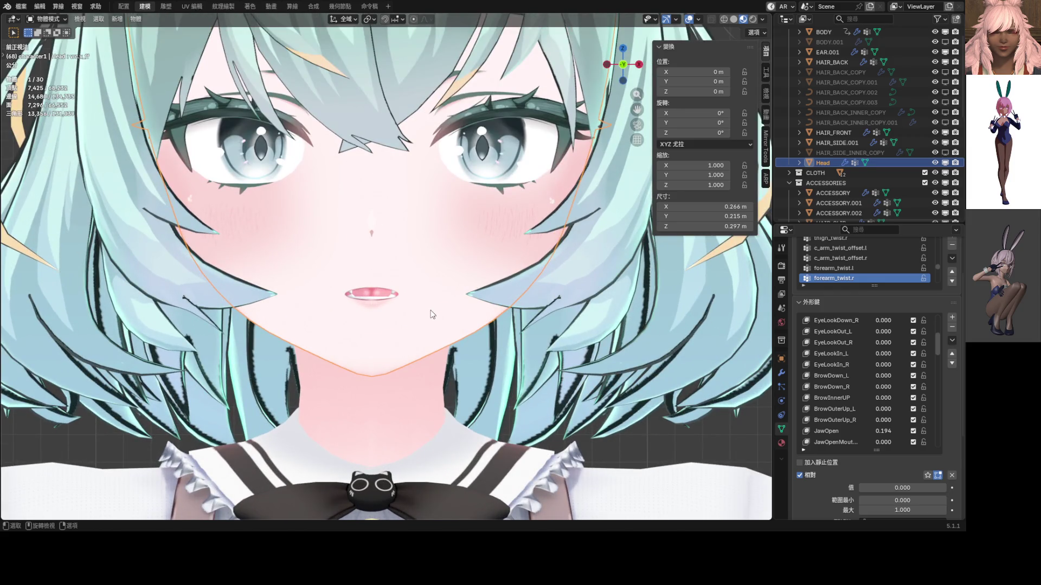
drag(883, 431, 891, 430)
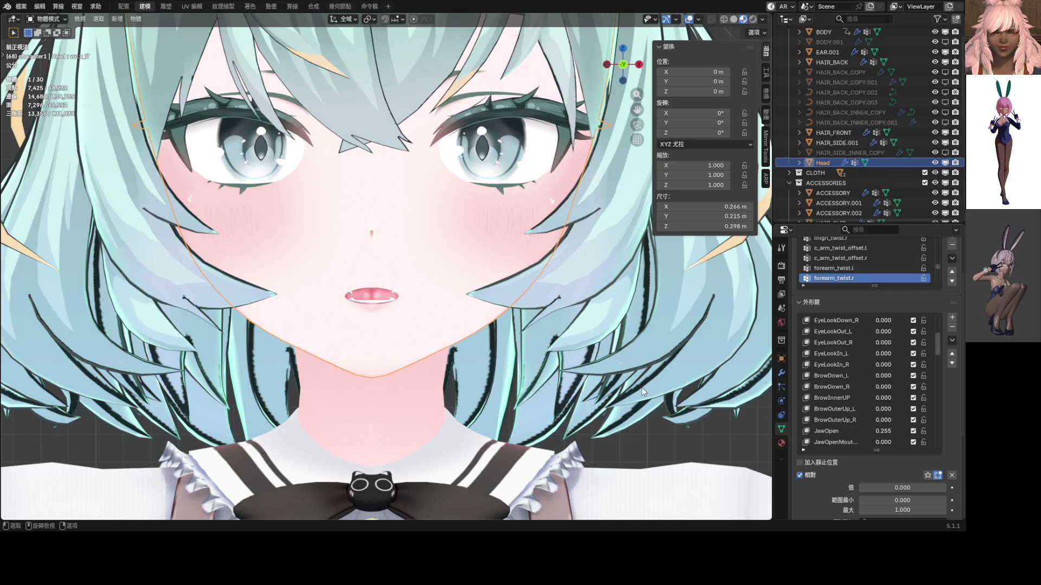
drag(883, 430, 922, 431)
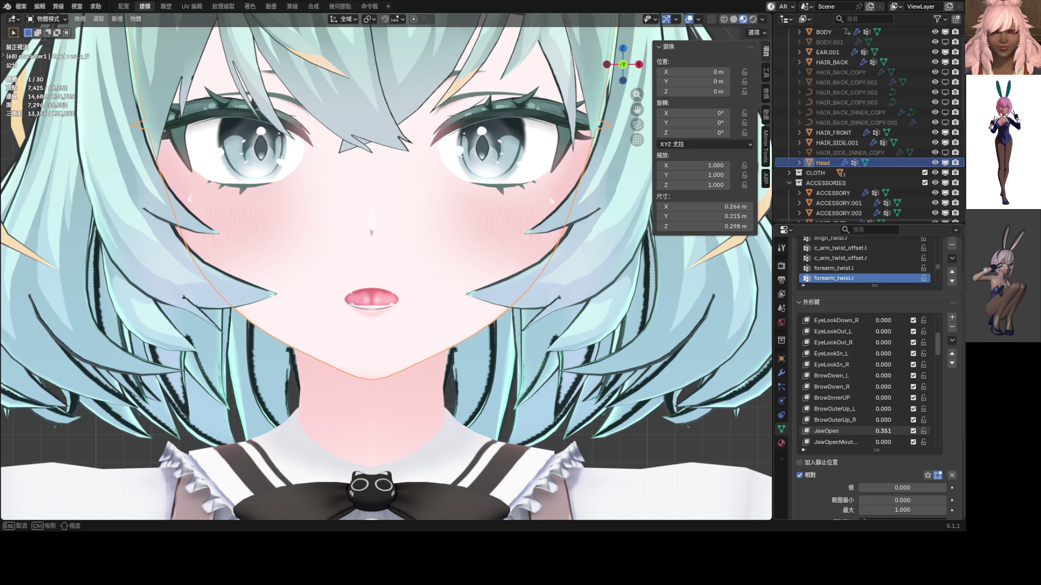
mouse_move(922, 431)
mouse_down()
mouse_move(978, 430)
mouse_move(885, 430)
mouse_up()
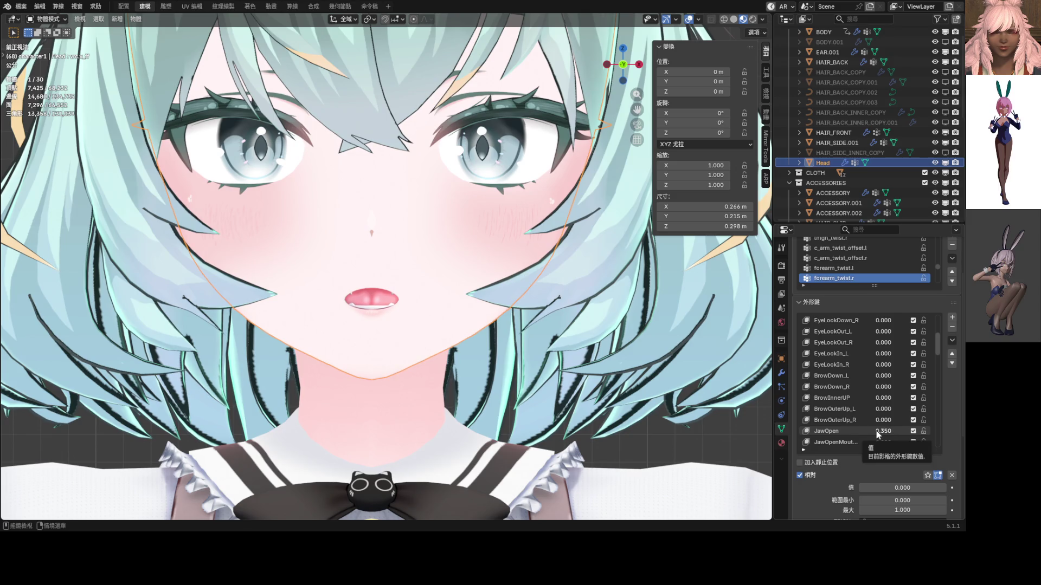
scroll(462, 319, down, 3)
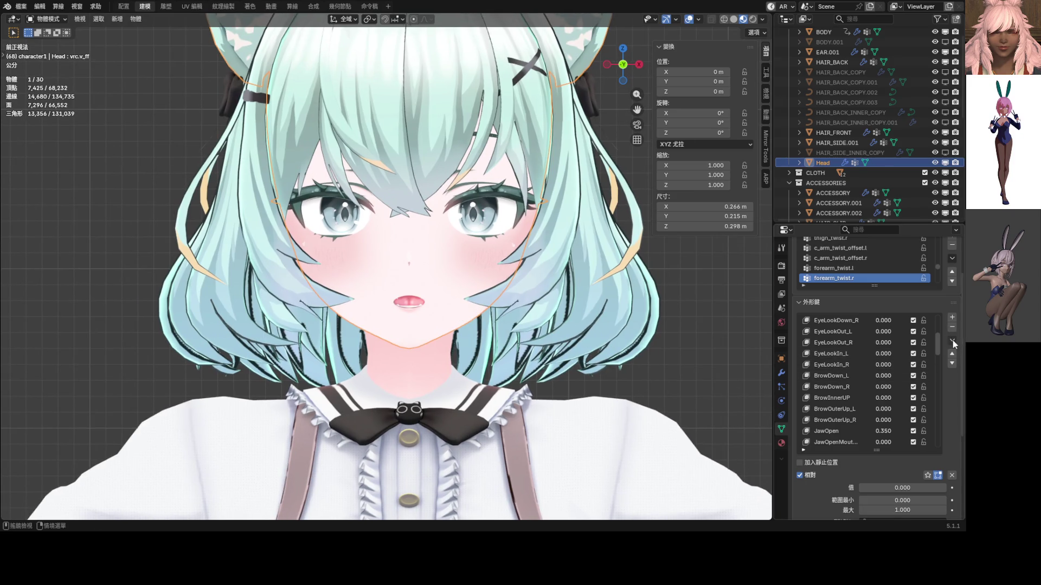
- Create a New Shape from Mix, clear the other weights, and set the new key to 1.000
click(951, 340)
click(896, 158)
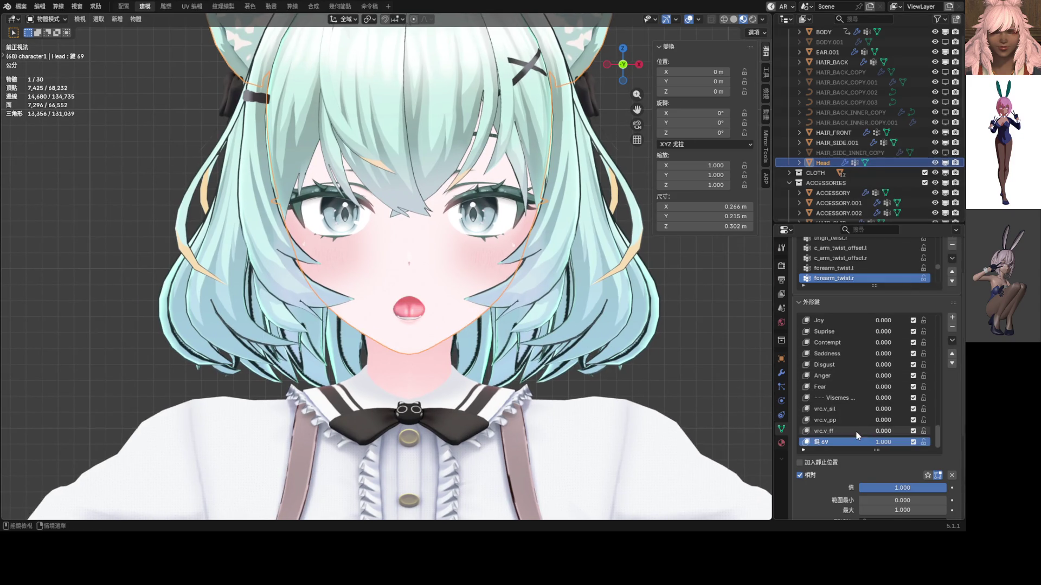
click(952, 476)
drag(876, 442, 908, 443)
- Rename the new shape key to vrc.v_th
double_click(831, 442)
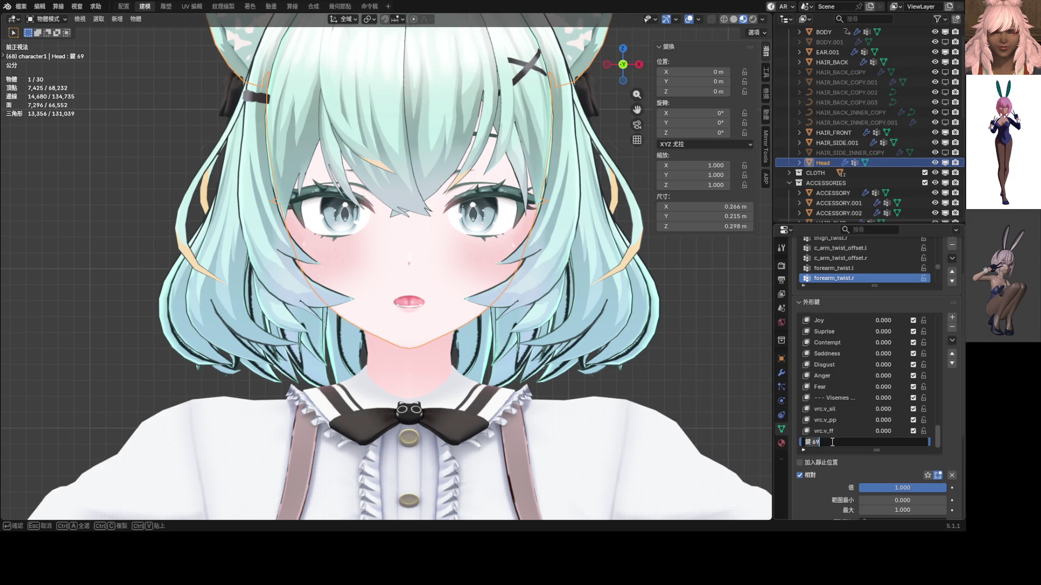
key(BackSpace)
text(vrc)
text(.v)
text(_th)
key(Return)
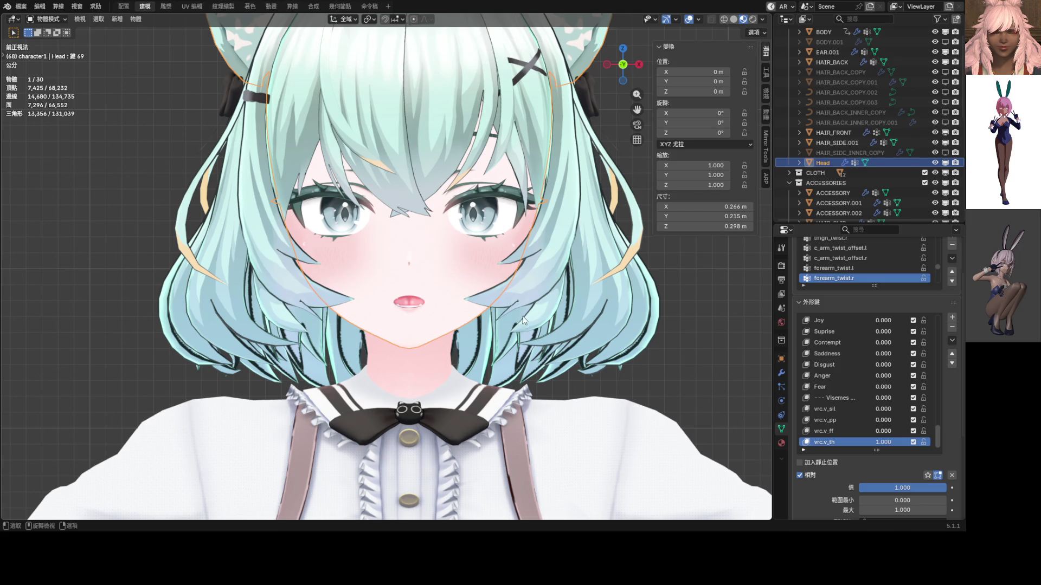
- Enter Sculpt Mode on the head and enable Wireframe in the viewport overlays
scroll(523, 318, up, 5)
scroll(542, 423, up, 3)
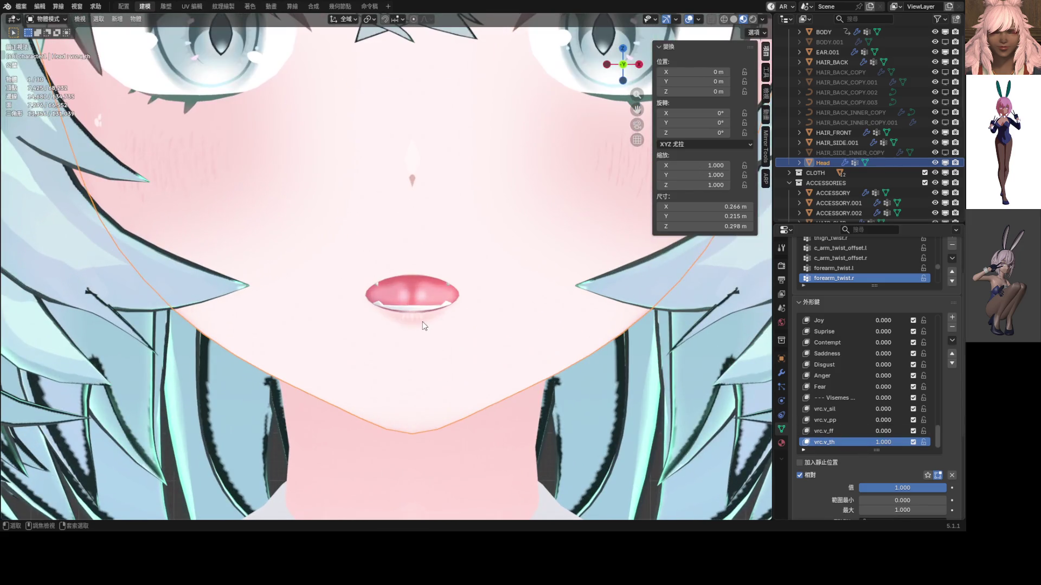
key(ctrl+Tab)
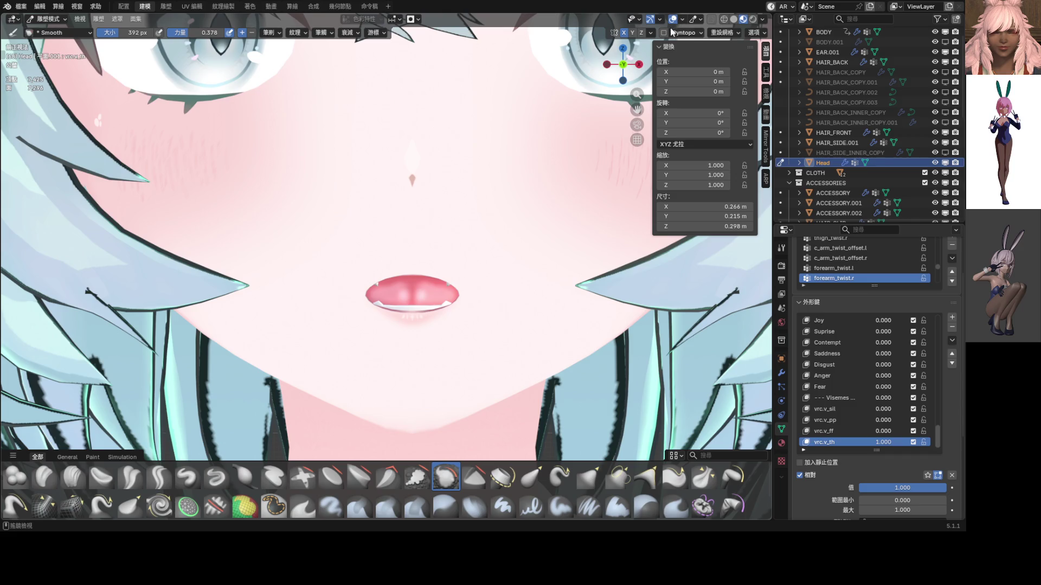
click(682, 19)
click(615, 228)
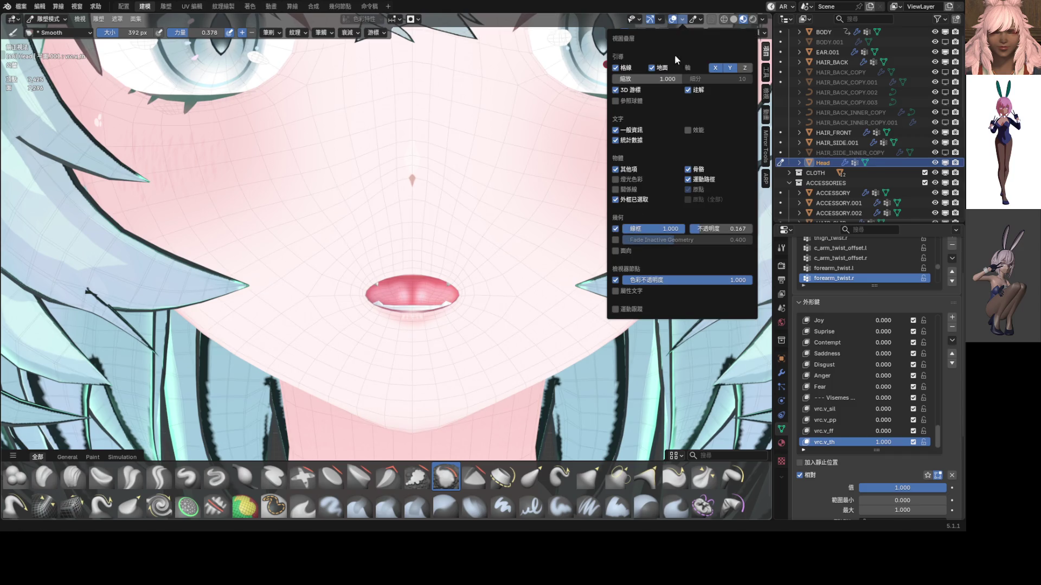
- With the Elastic Grab brush, pull the vrc.v_th mouth corners outward and flatten the lips
click(532, 476)
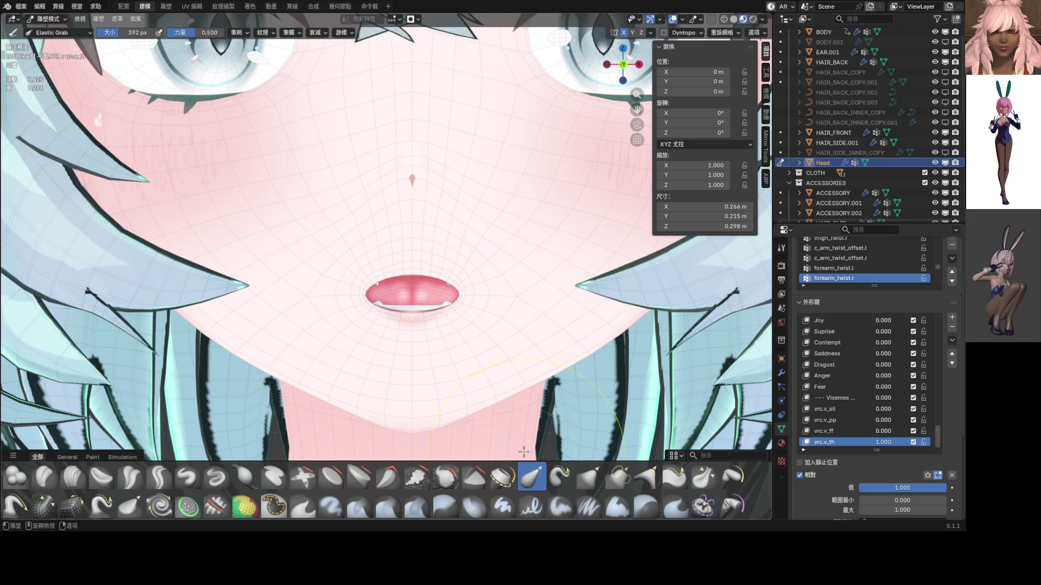
scroll(488, 325, up, 3)
key(g)
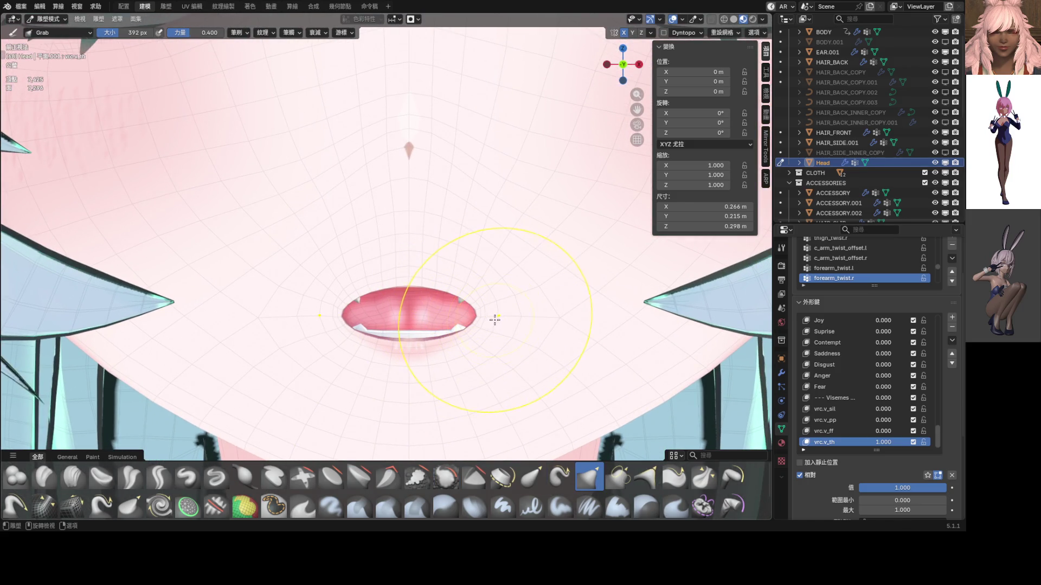
click(532, 476)
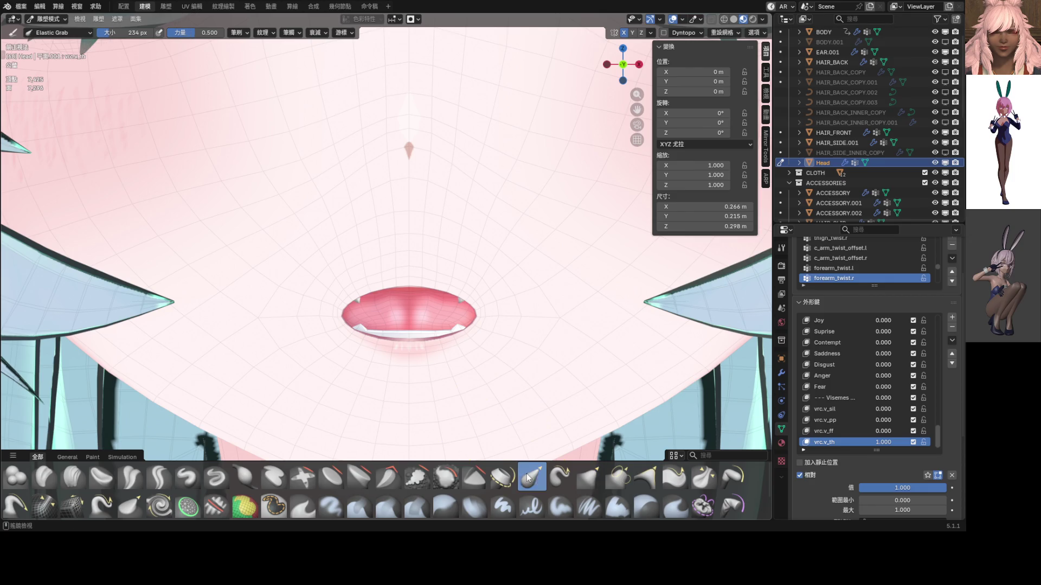
mouse_move(477, 315)
mouse_down()
mouse_move(521, 320)
mouse_move(507, 314)
mouse_up()
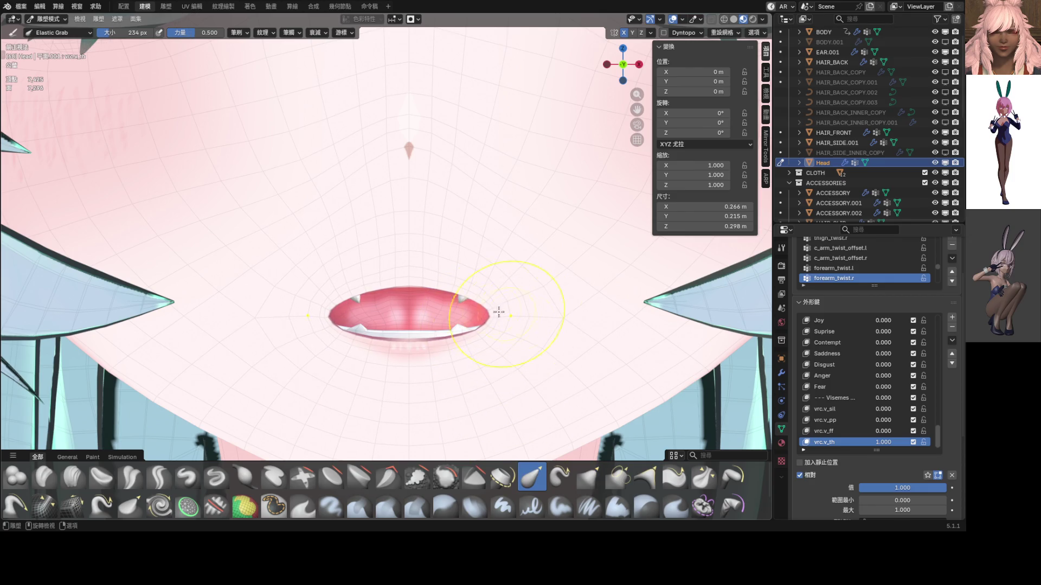
mouse_move(413, 306)
mouse_down()
mouse_move(410, 349)
mouse_move(401, 309)
mouse_up()
scroll(417, 325, down, 3)
scroll(409, 290, up, 2)
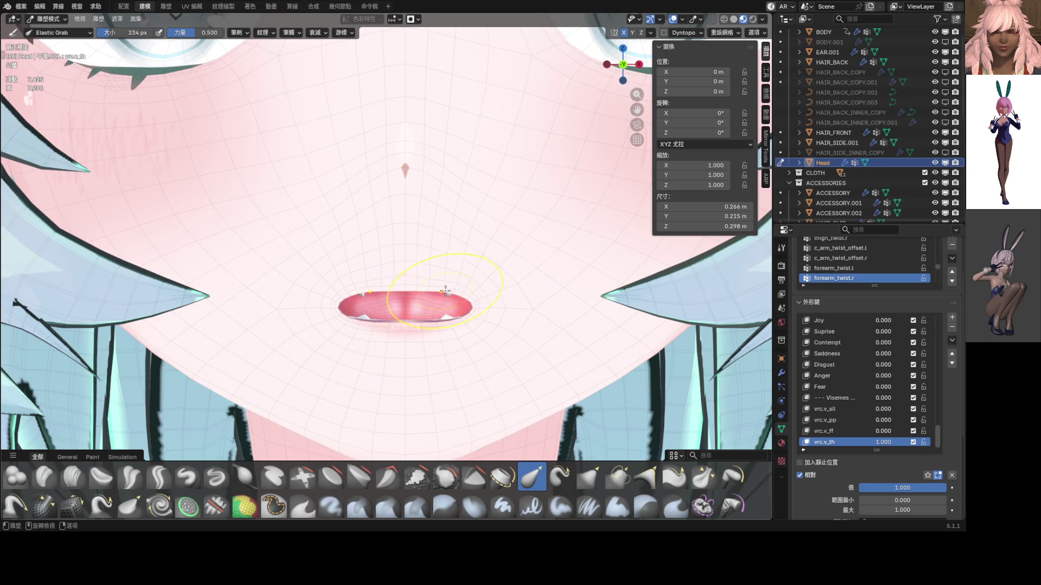
drag(473, 310, 495, 307)
scroll(495, 306, down, 5)
mouse_move(488, 307)
middle_down()
mouse_move(439, 304)
mouse_move(415, 281)
middle_up()
scroll(413, 280, up, 3)
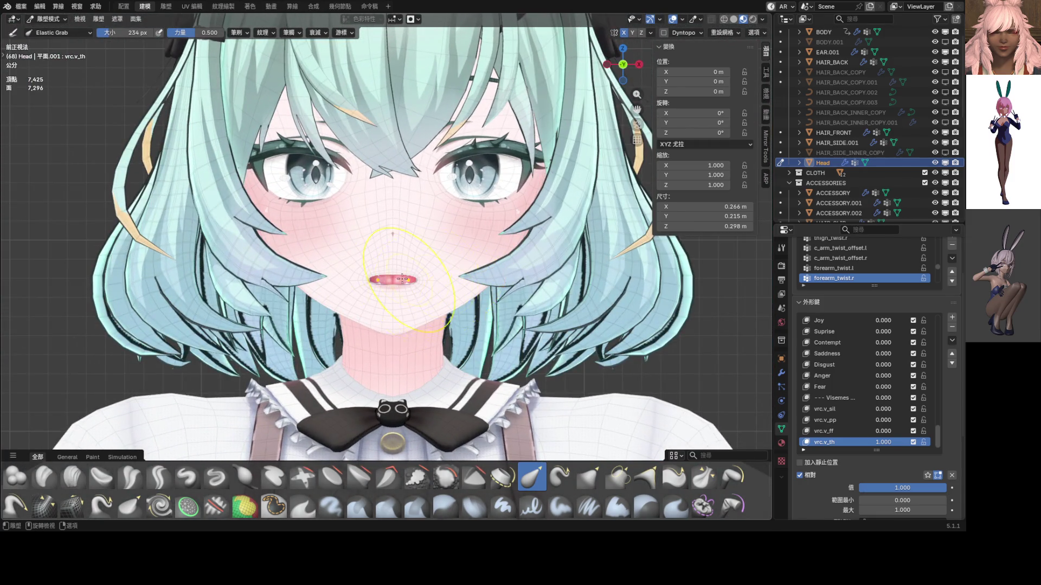
- Reshape the mouth with Elastic Grab, undo a downward distortion, and recheck from front view
scroll(413, 281, up, 6)
drag(322, 267, 335, 311)
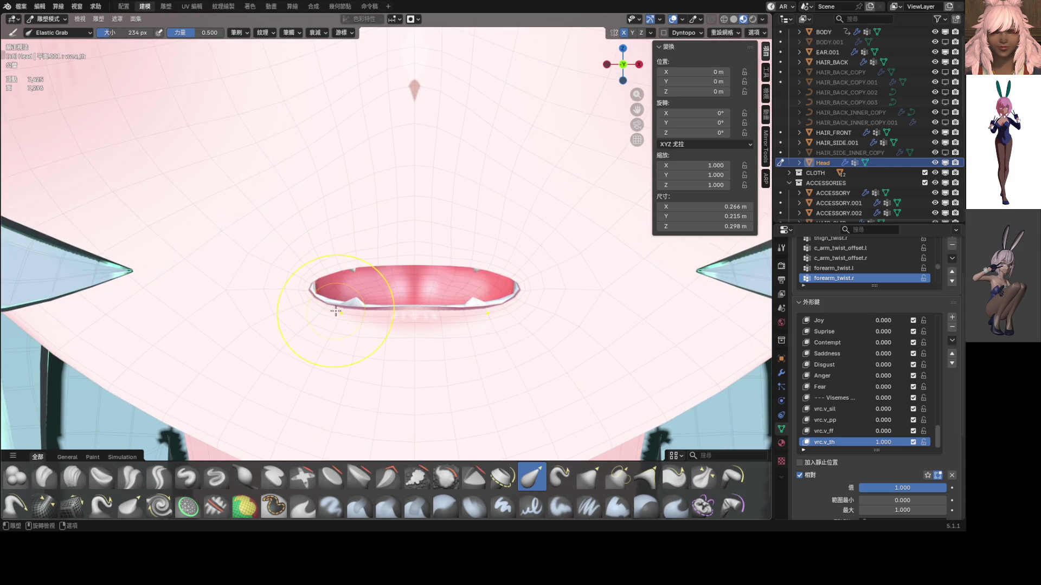
key(ctrl+z)
key(ctrl+z)
drag(410, 262, 414, 254)
scroll(479, 310, down, 8)
middle_drag(479, 310, 637, 377)
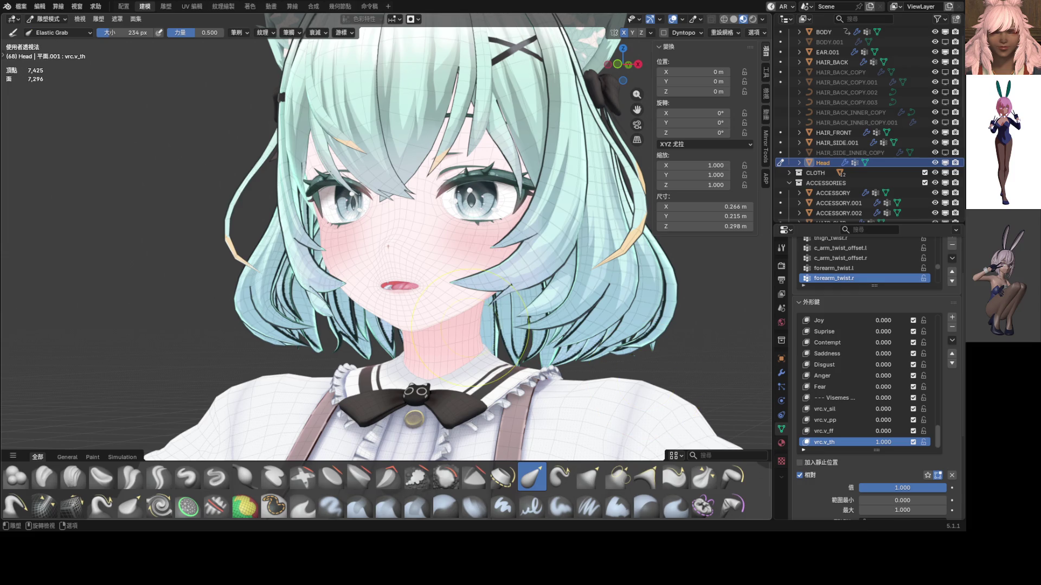
key(KP_1)
scroll(496, 325, up, 10)
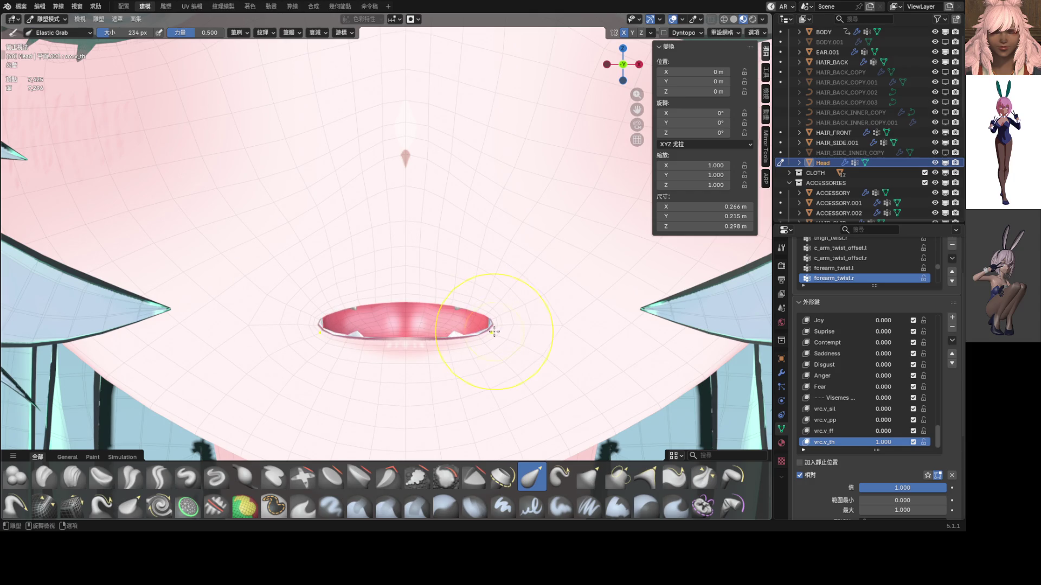
scroll(498, 327, down, 8)
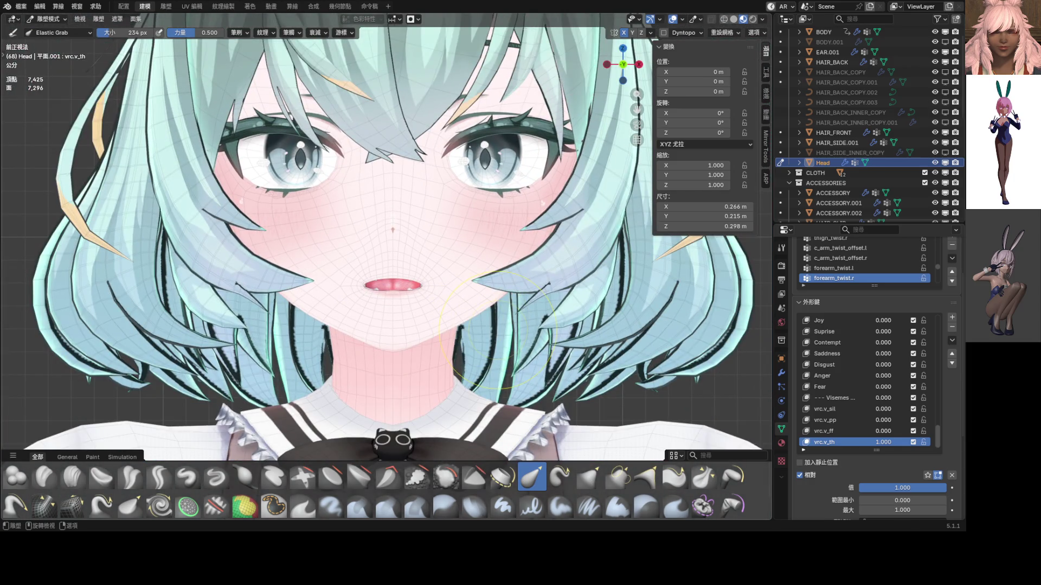
scroll(498, 328, up, 8)
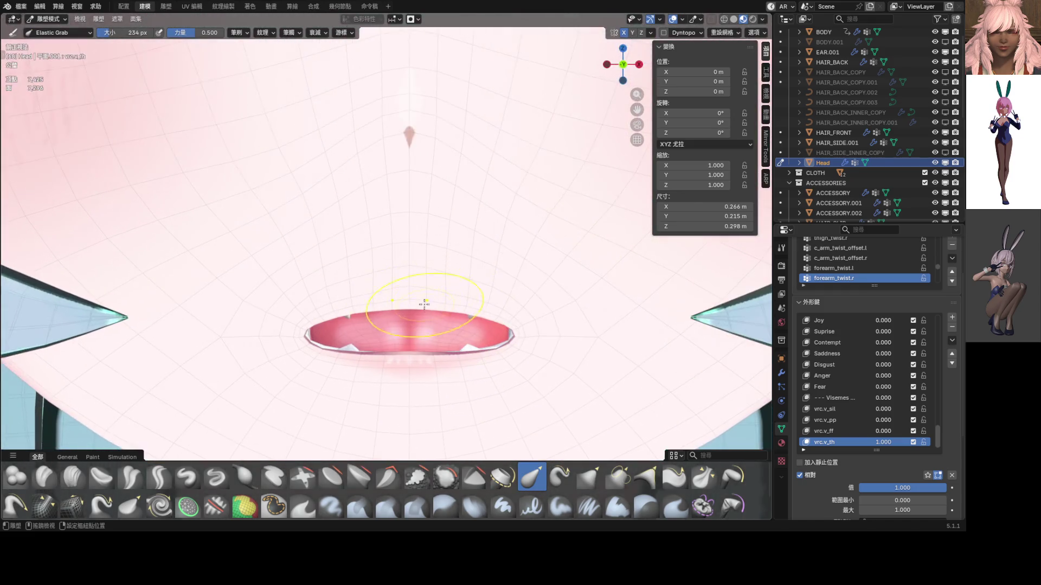
- Taper the lower lip and right lip corner into a slim almond gap, then call up the mode menu
drag(464, 303, 455, 300)
key(ctrl+z)
key(Escape)
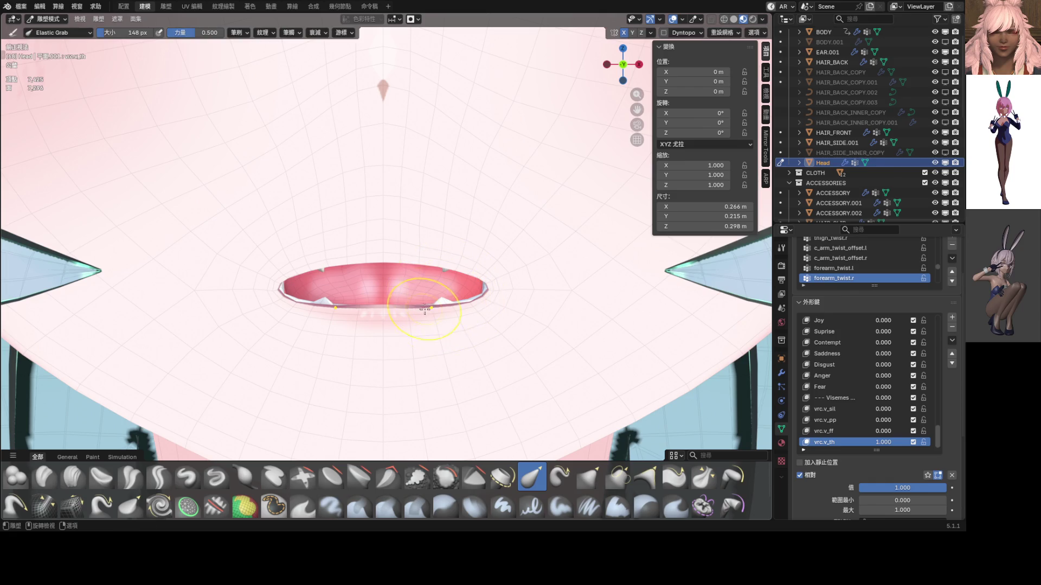
mouse_move(433, 311)
mouse_down()
mouse_move(445, 274)
mouse_move(463, 293)
mouse_move(474, 275)
mouse_move(431, 271)
mouse_move(467, 282)
mouse_move(438, 277)
mouse_move(436, 298)
mouse_move(408, 317)
mouse_move(476, 287)
mouse_up()
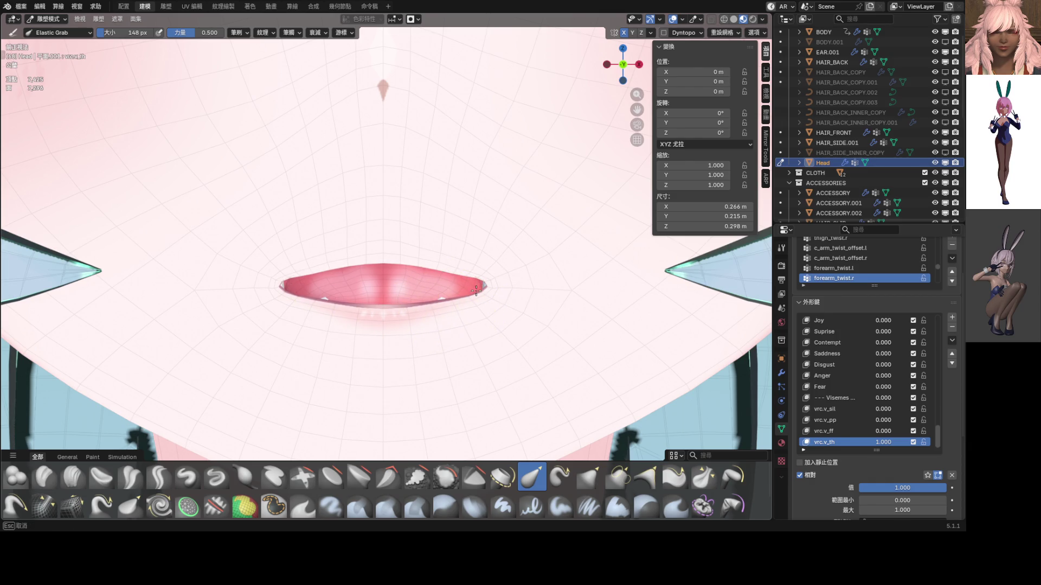
scroll(477, 298, up, 4)
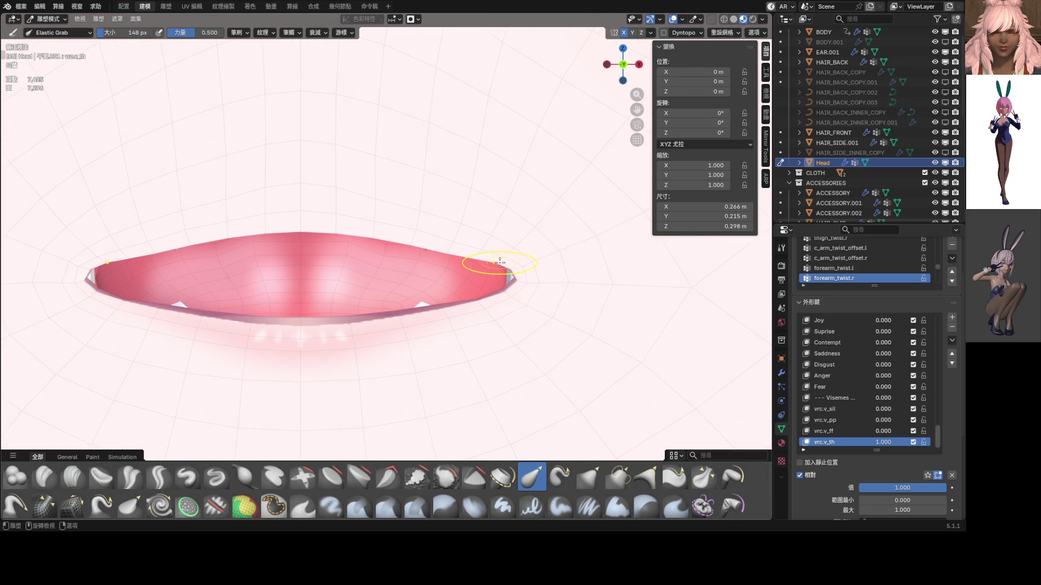
mouse_move(499, 263)
mouse_down()
mouse_move(501, 280)
mouse_move(477, 284)
mouse_move(482, 292)
mouse_up()
scroll(484, 293, down, 4)
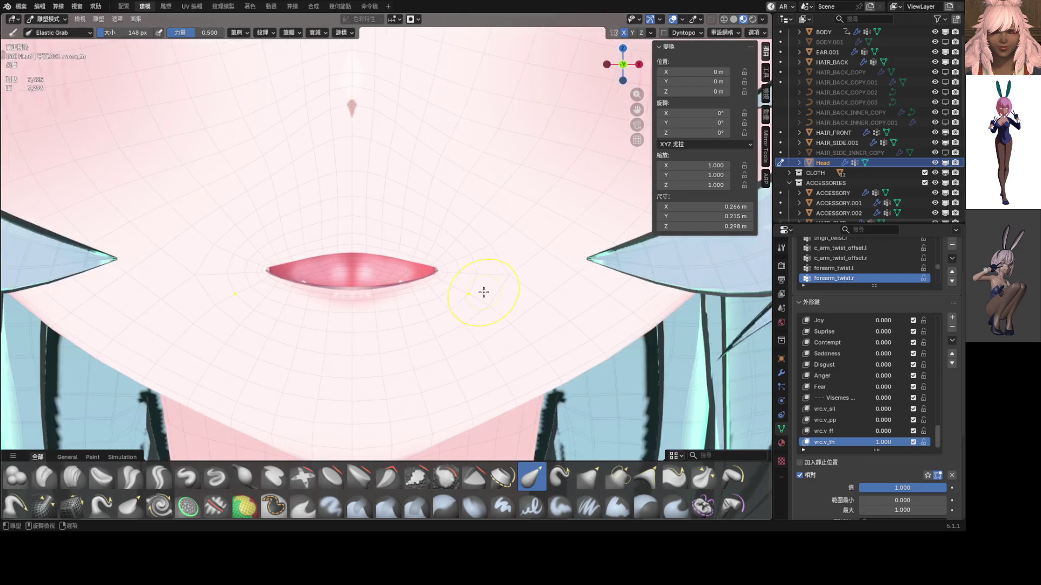
scroll(467, 290, down, 8)
shift+middle_drag(441, 274, 464, 269)
scroll(449, 277, up, 4)
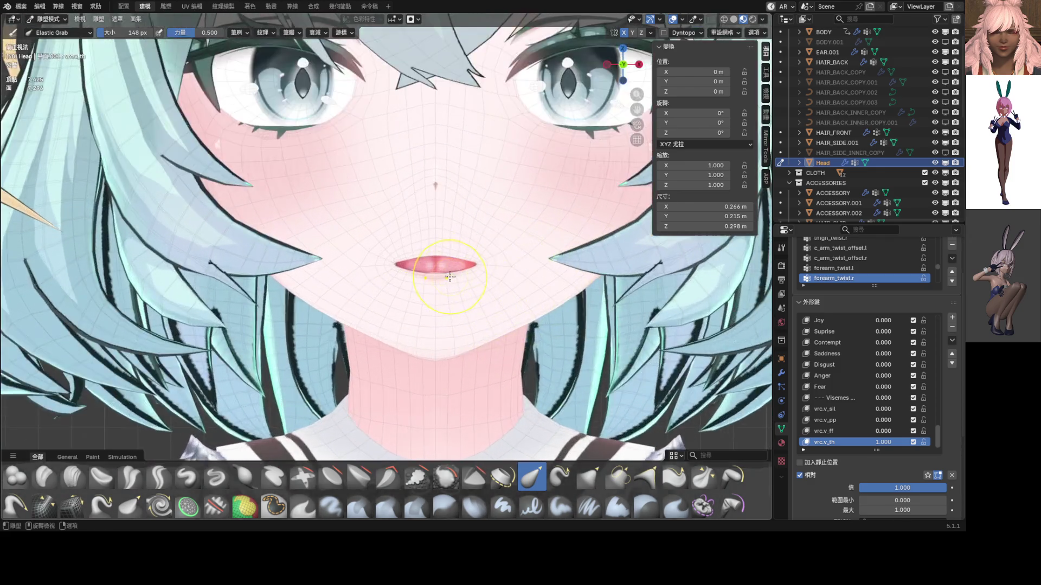
scroll(449, 276, up, 5)
drag(445, 279, 447, 282)
scroll(453, 282, down, 6)
key(ctrl+Tab)
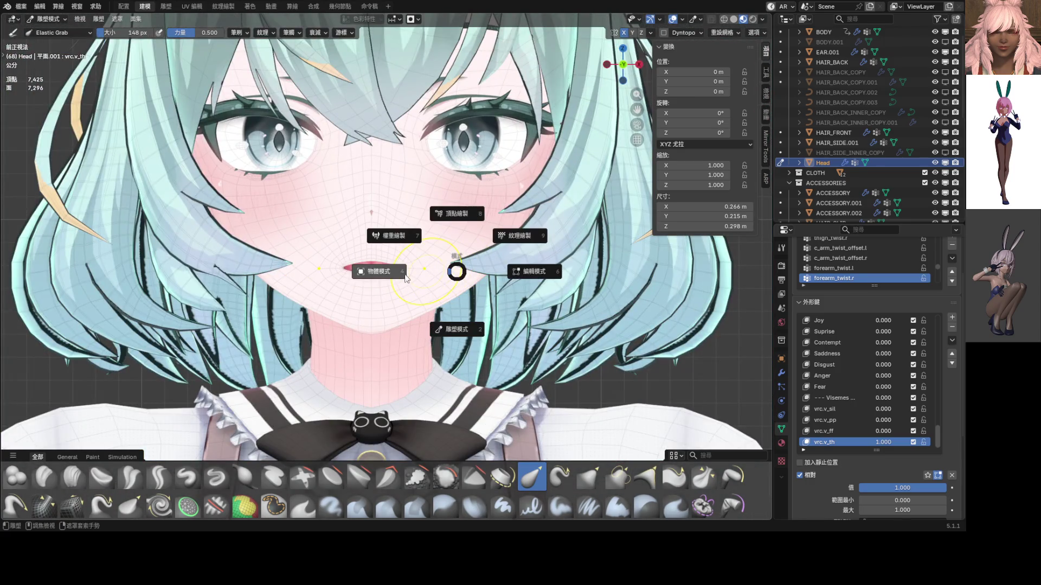
- Switch the head to Object Mode and hide the viewport overlays
click(399, 280)
mouse_move(398, 280)
middle_down()
mouse_move(420, 279)
mouse_move(405, 282)
middle_up()
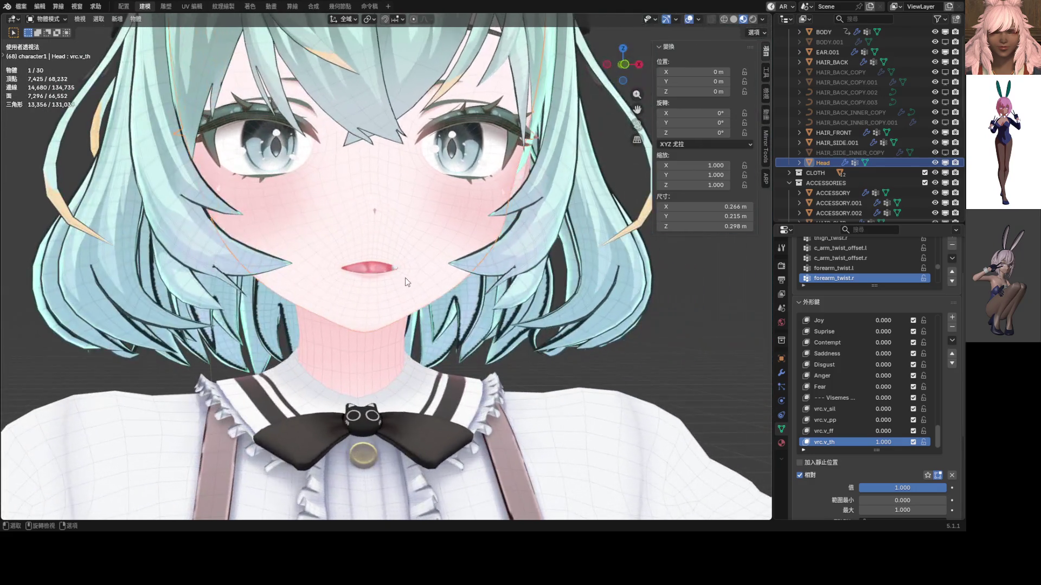
click(688, 19)
- Test vrc.v_th at 0.020, restore it to 1.000, and return to Sculpt Mode
scroll(456, 223, down, 3)
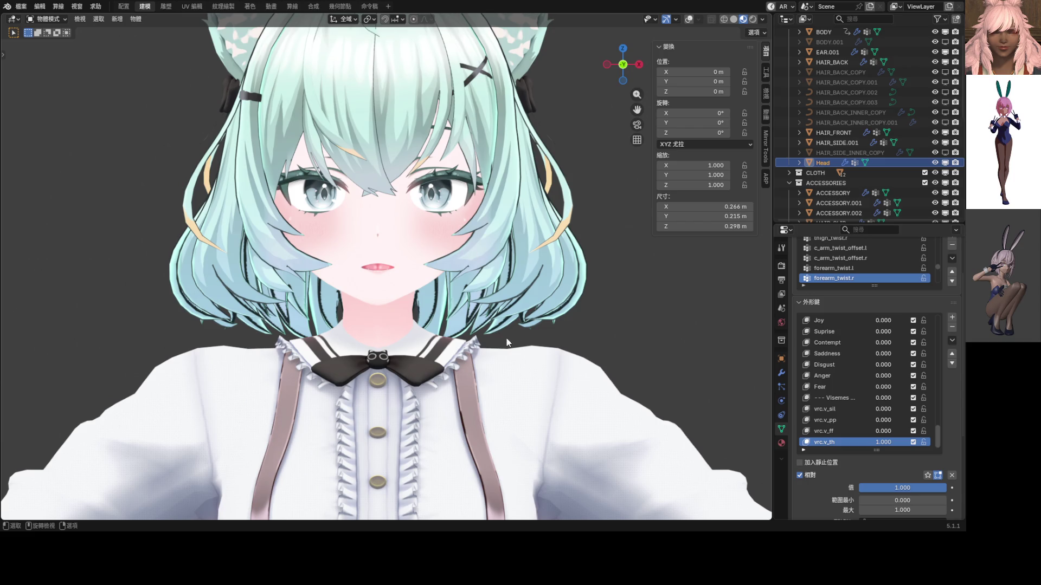
scroll(369, 310, up, 3)
mouse_move(883, 443)
mouse_down()
mouse_move(867, 442)
mouse_move(886, 443)
mouse_up()
scroll(455, 314, up, 4)
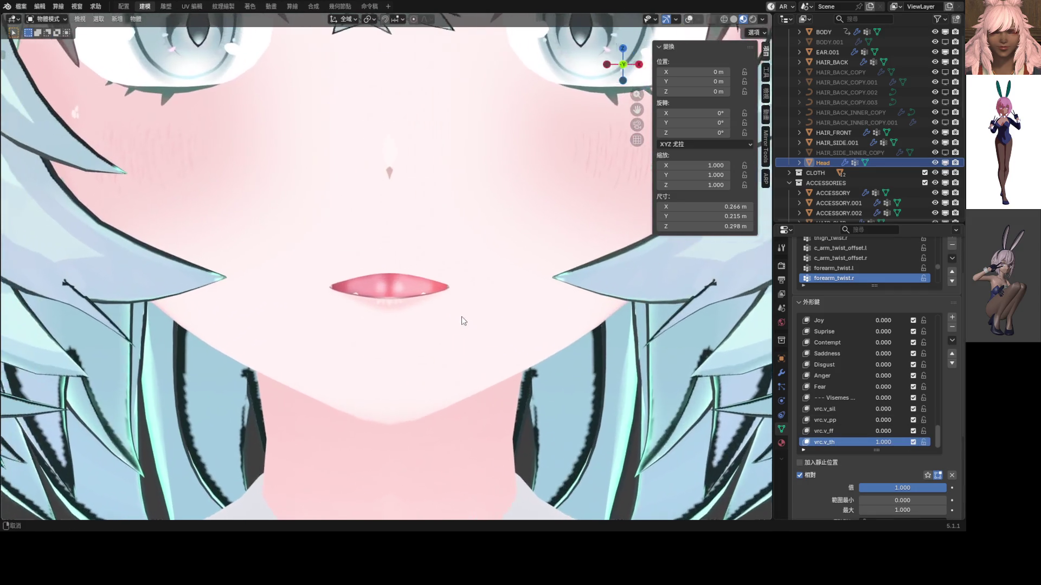
key(ctrl+Tab)
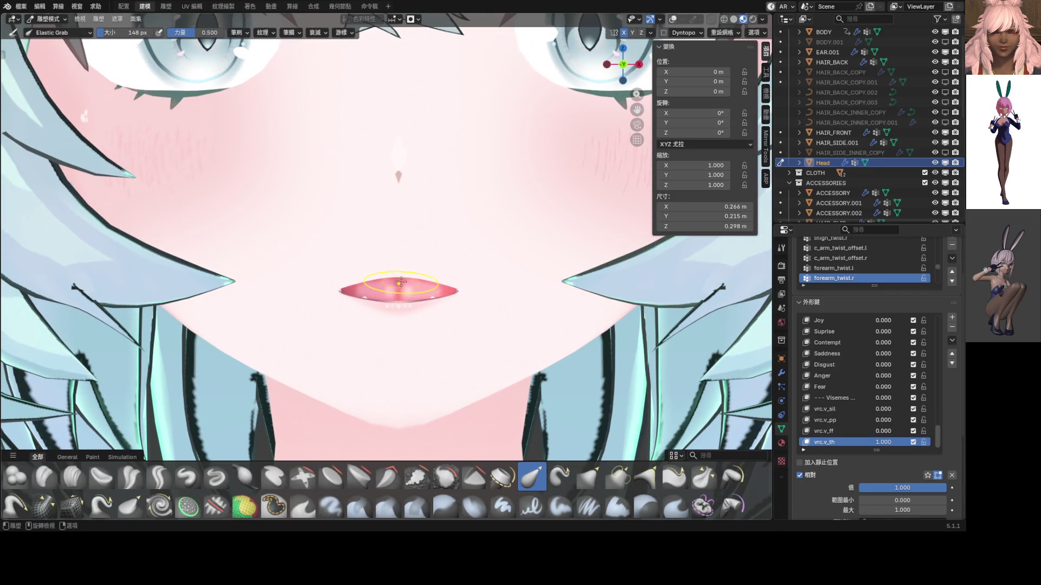
- Pull the lips apart so the teeth show, then check the mouth from the front
mouse_move(413, 266)
mouse_down()
mouse_move(399, 308)
mouse_move(398, 290)
mouse_up()
scroll(398, 290, down, 8)
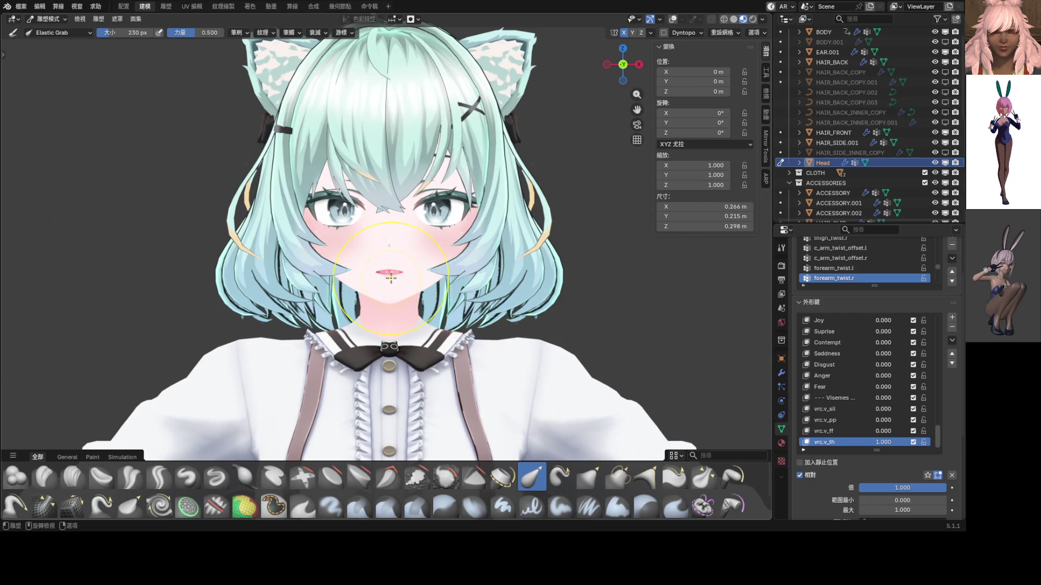
scroll(391, 278, up, 5)
scroll(400, 282, up, 3)
mouse_move(400, 282)
middle_down()
mouse_move(382, 295)
mouse_move(402, 301)
middle_up()
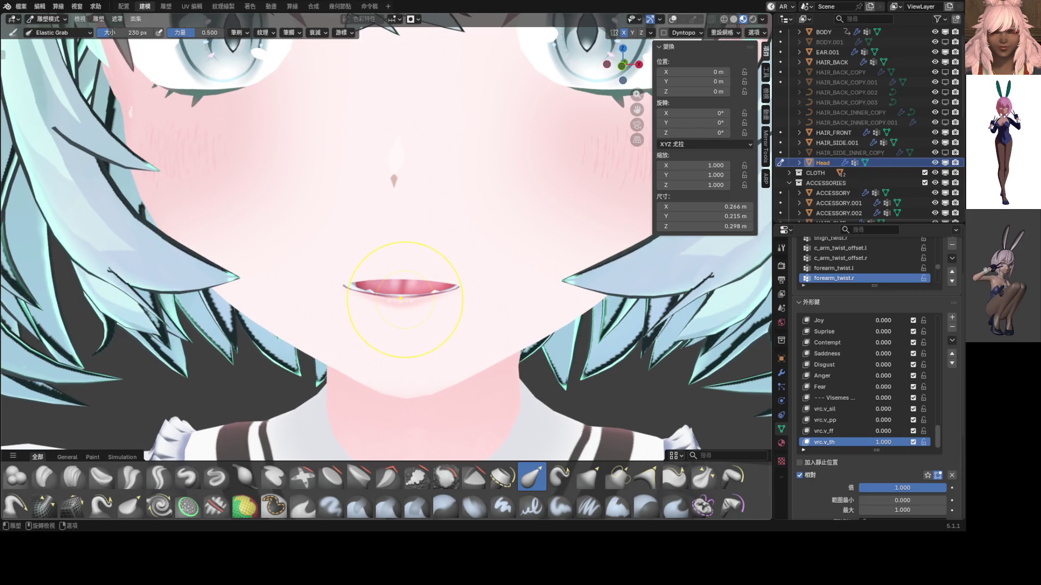
scroll(405, 300, down, 3)
scroll(405, 299, up, 3)
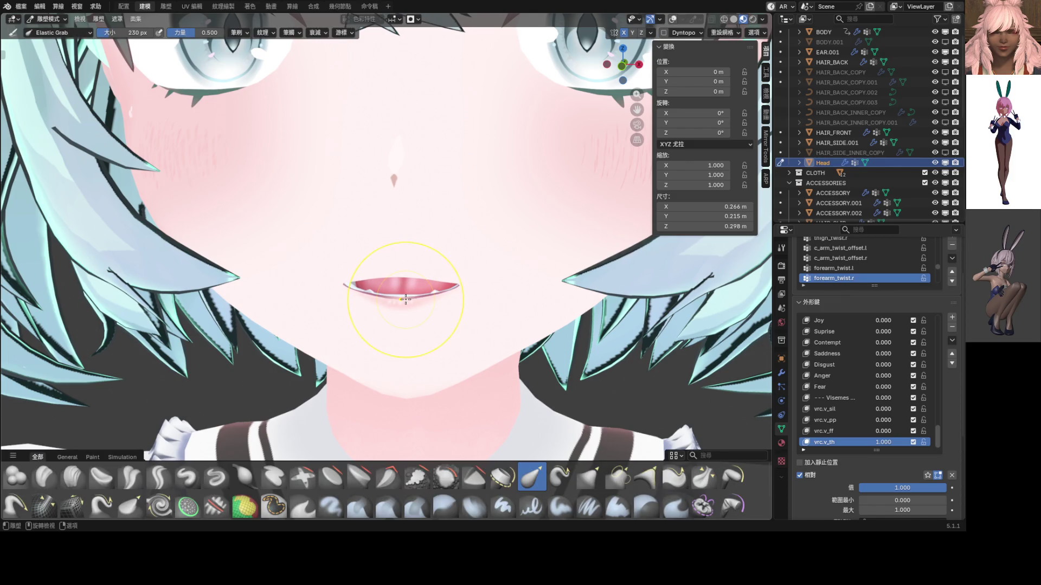
key(ctrl+KP_1)
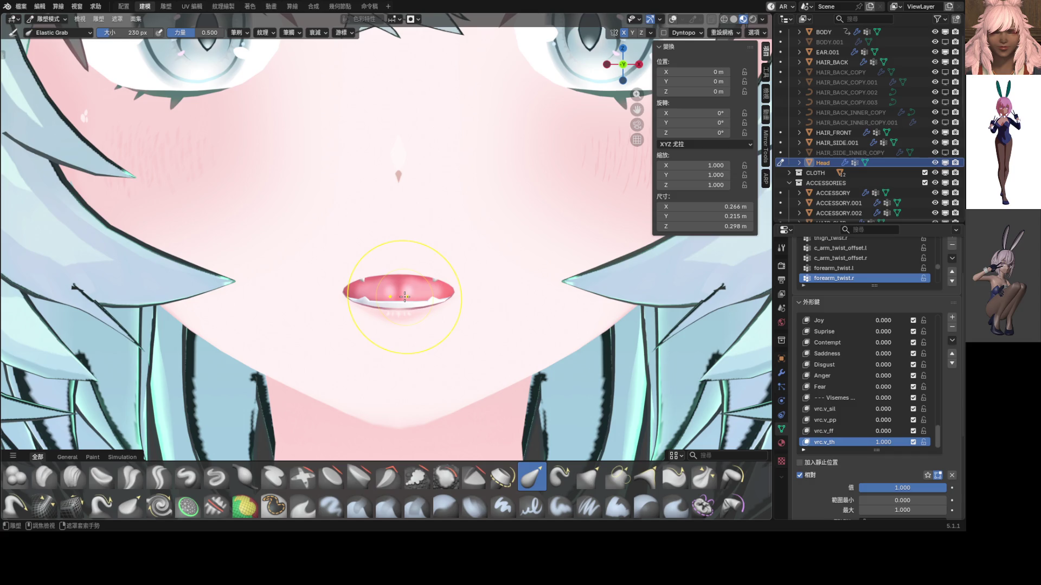
key(ctrl+Tab)
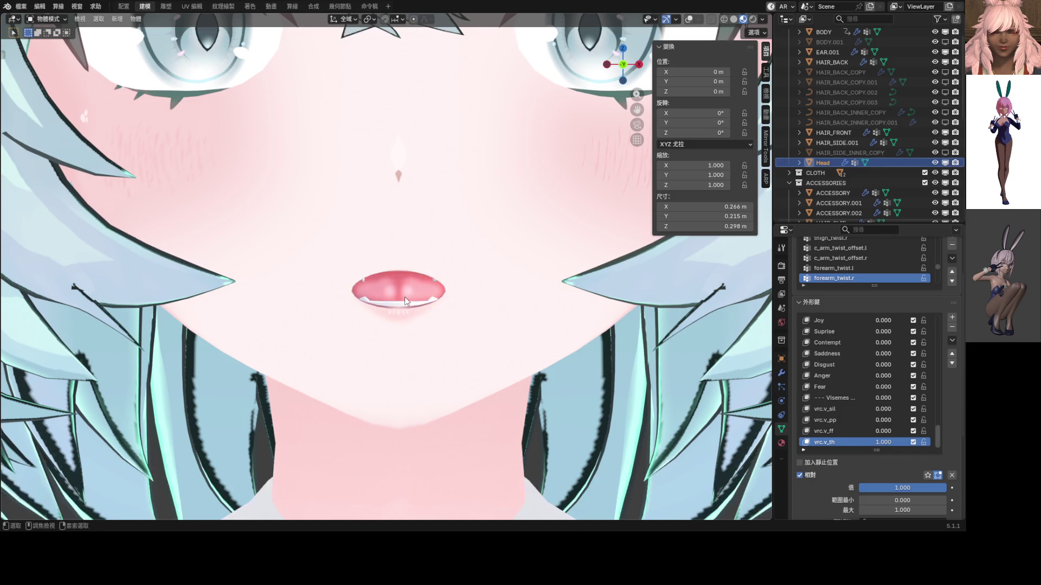
key(ctrl+Tab)
- Widen the mouth on both sides and reshape the right corner, undoing an upper-lip pull
drag(447, 288, 474, 289)
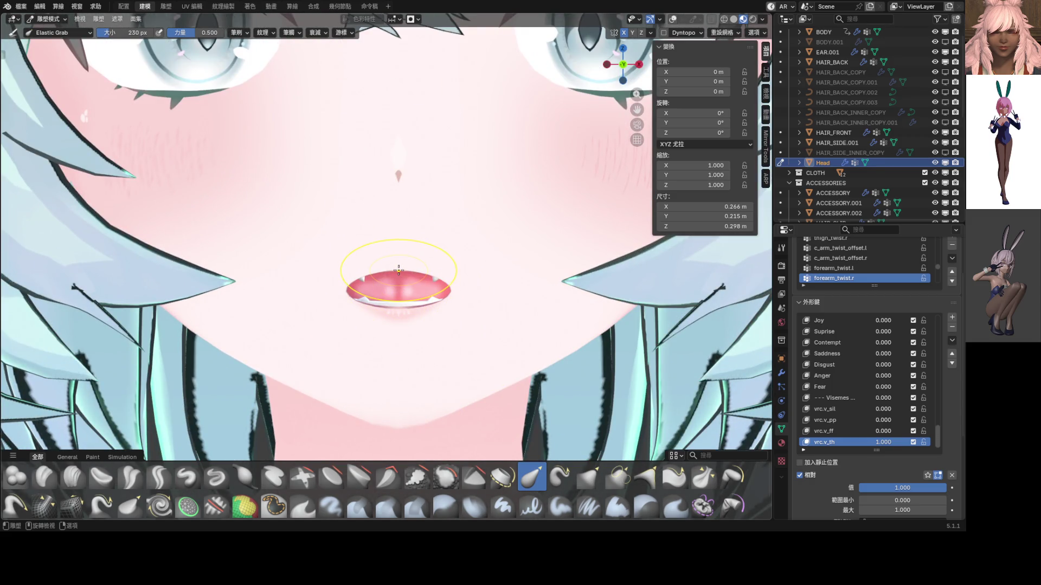
mouse_move(399, 268)
mouse_down()
mouse_move(399, 244)
mouse_move(400, 268)
mouse_move(477, 284)
mouse_move(453, 290)
mouse_move(477, 294)
mouse_up()
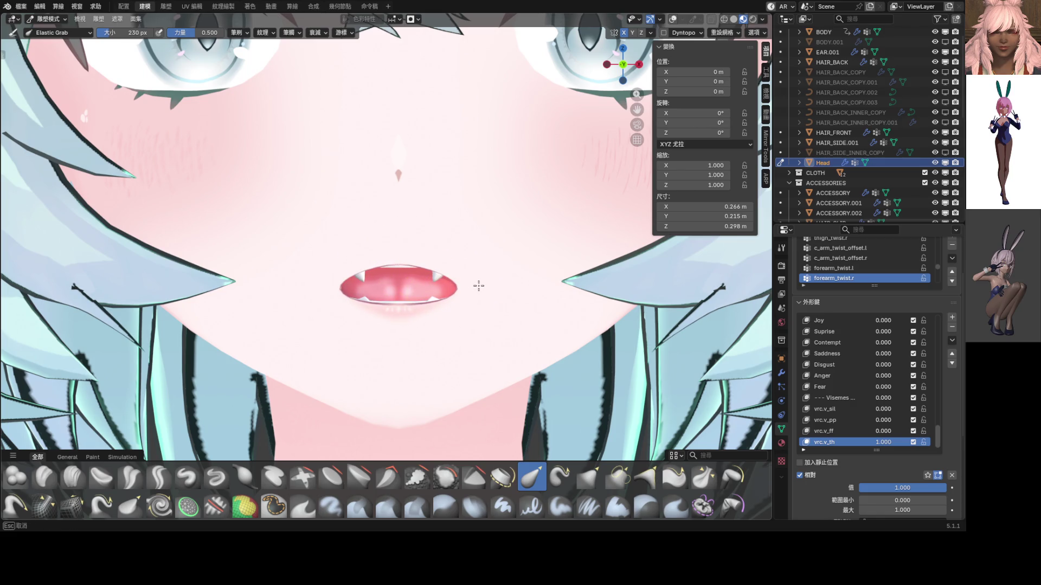
scroll(477, 283, down, 6)
scroll(453, 287, up, 7)
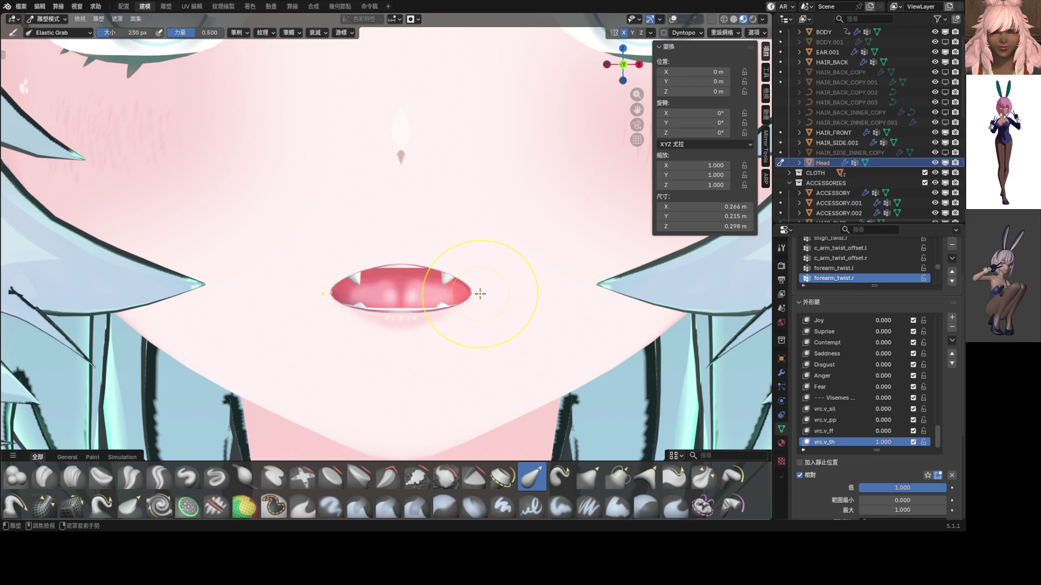
key(ctrl+z)
scroll(479, 293, down, 5)
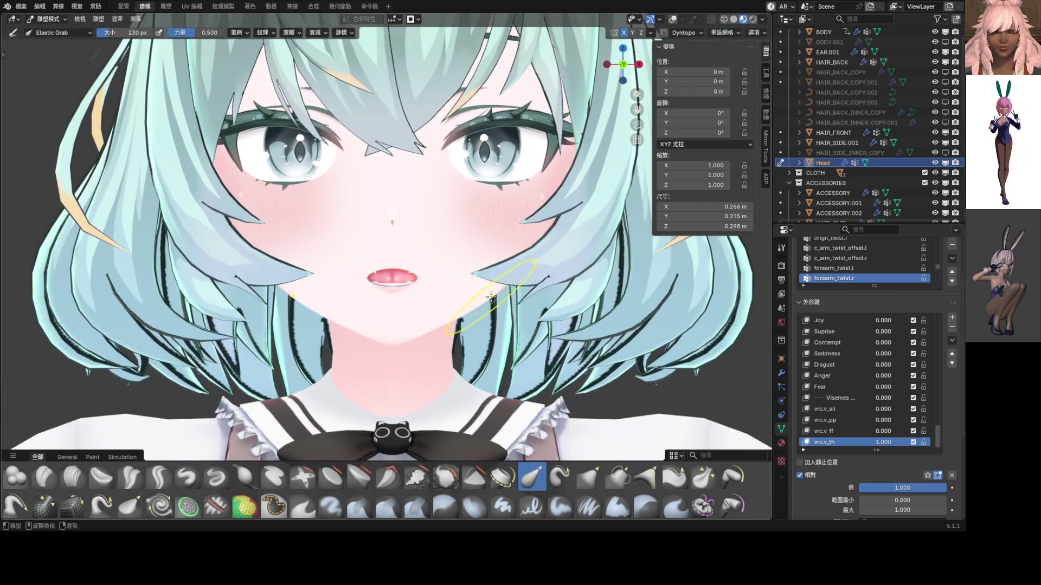
scroll(439, 286, up, 3)
drag(443, 288, 461, 288)
scroll(462, 288, down, 6)
- Preview the mouth in Object Mode, then return to sculpting and pull the lips into shape
key(ctrl+Tab)
click(419, 324)
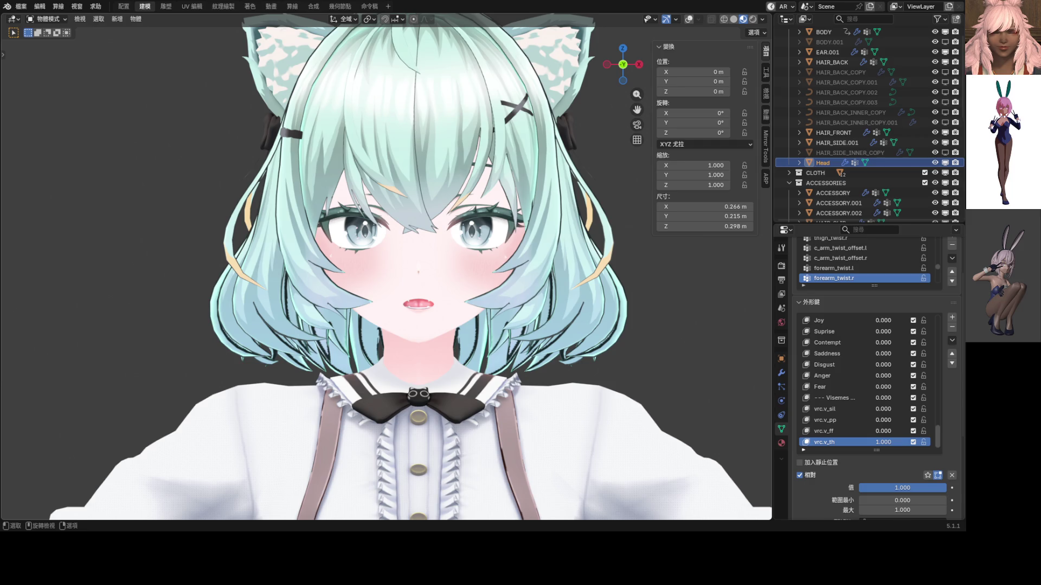
scroll(432, 303, up, 8)
key(ctrl+Tab)
key(2)
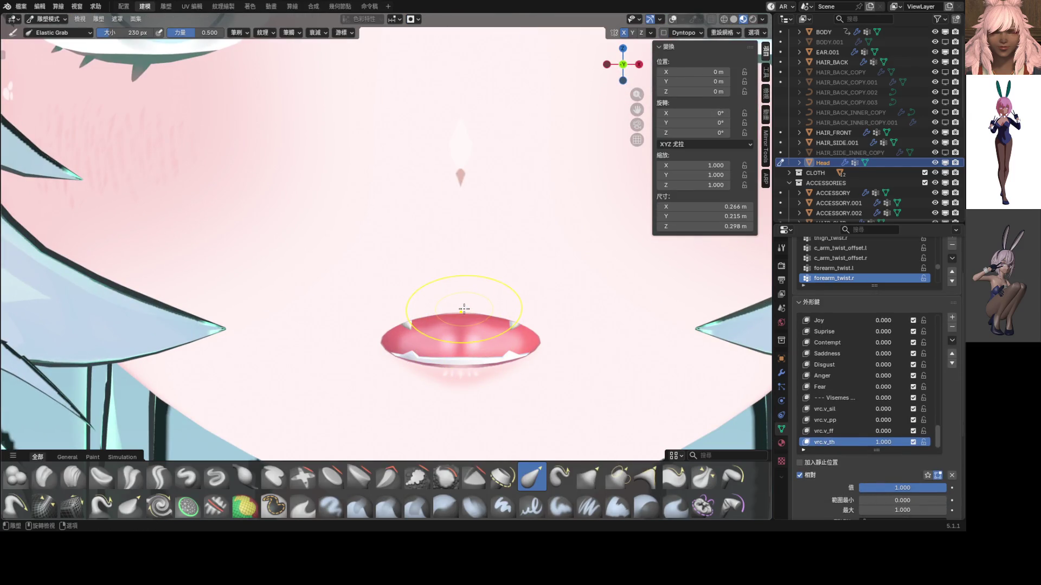
drag(455, 433, 464, 356)
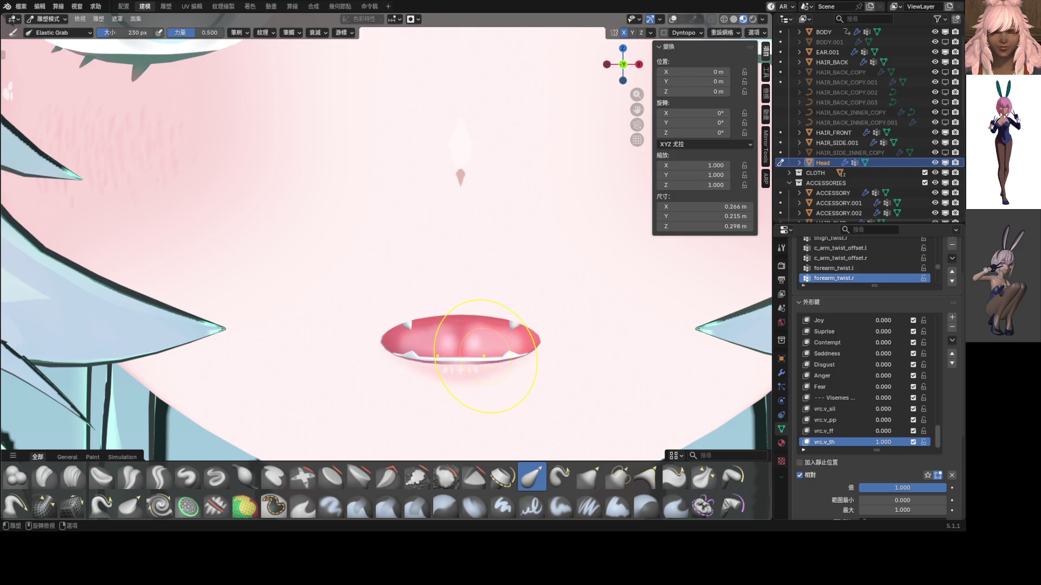
scroll(485, 356, down, 6)
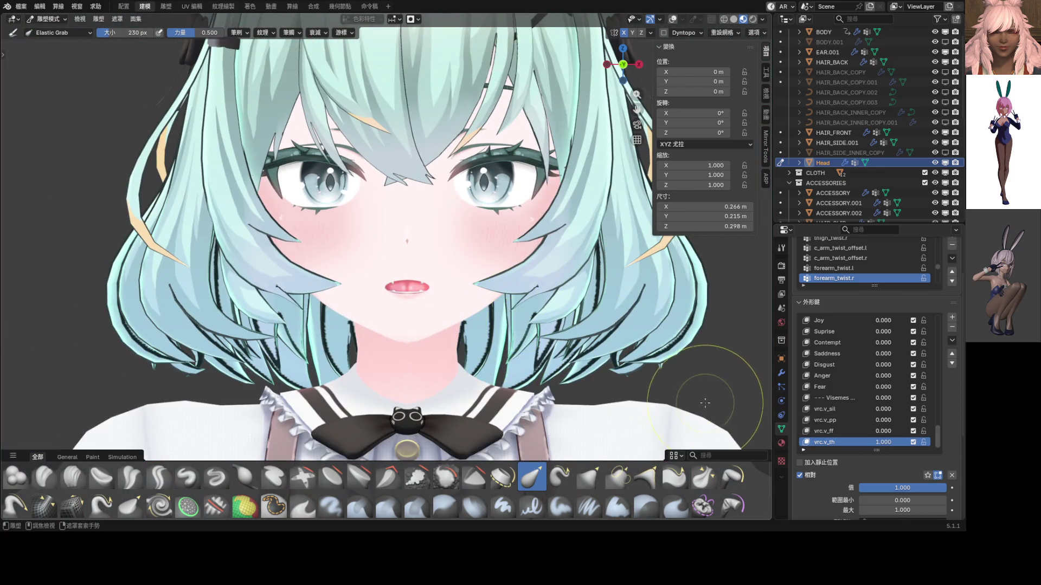
- In Object Mode, add a new shape key from the mix and name it vrc.v_dd
key(ctrl+Tab)
click(952, 339)
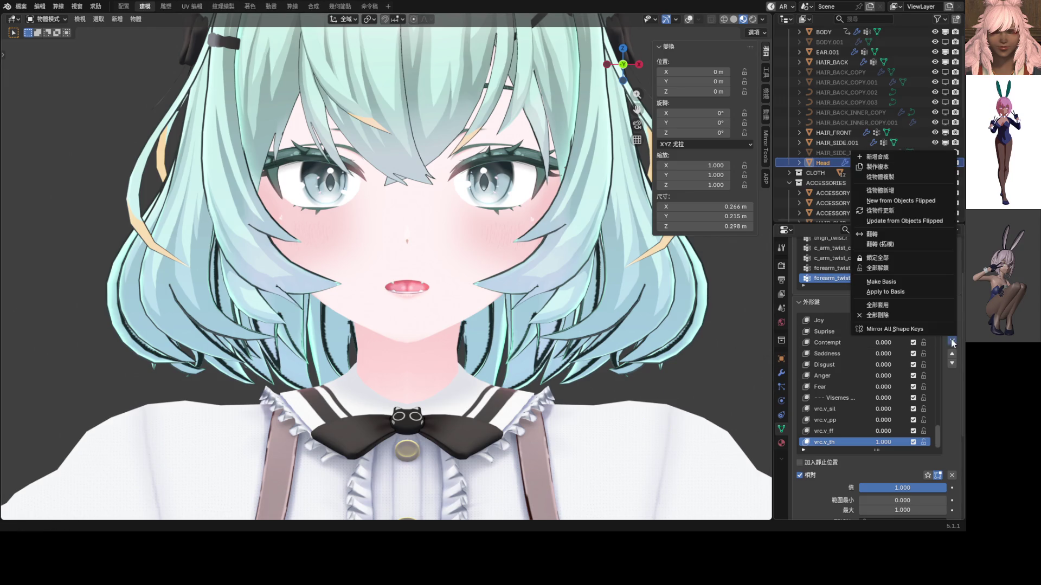
click(867, 157)
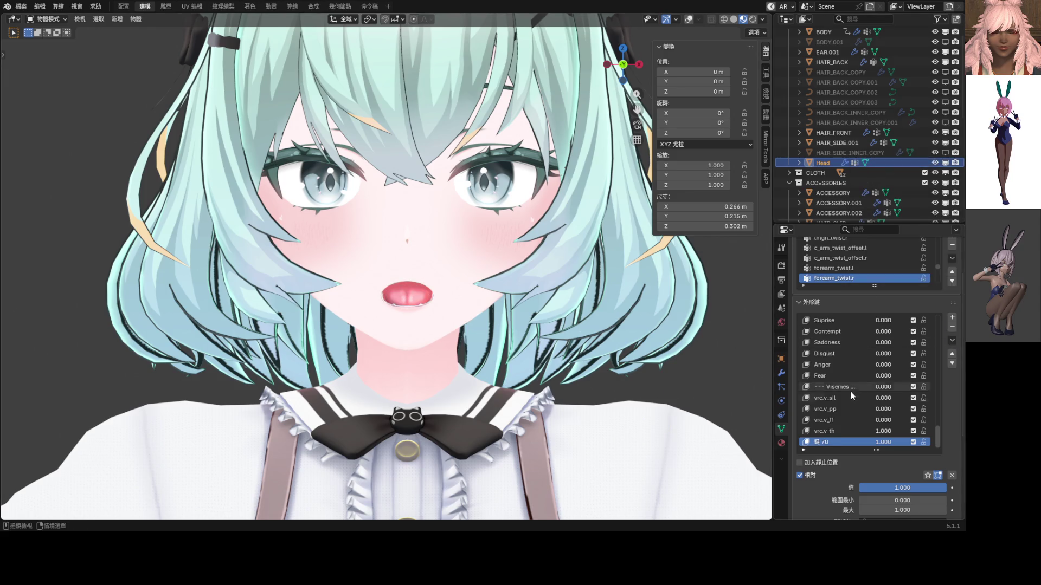
double_click(829, 440)
click(805, 441)
text(vrc.v_dd)
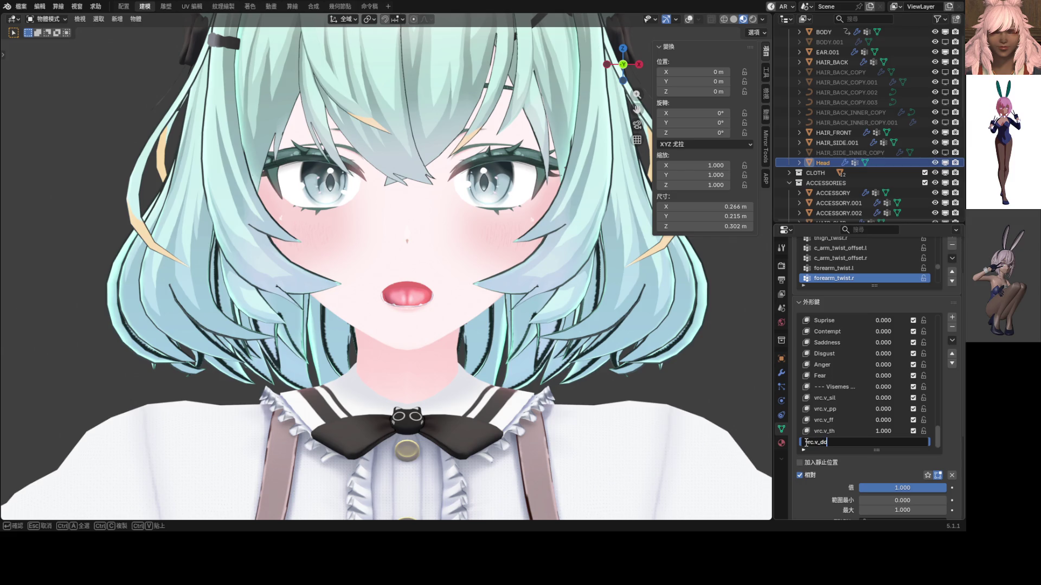
key(Return)
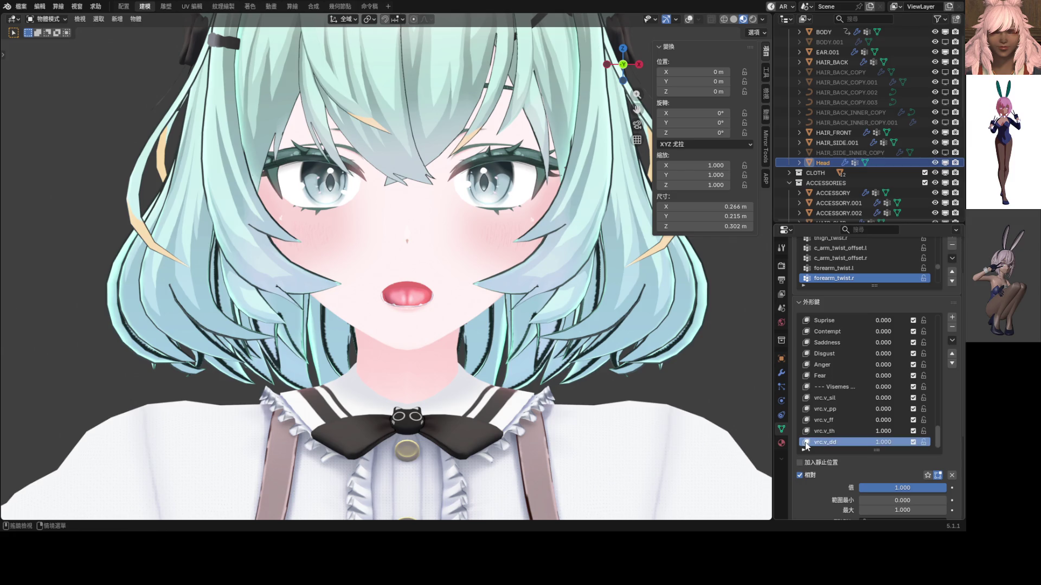
- Set vrc.v_th to 0 and switch back to Sculpt Mode
key(BackSpace)
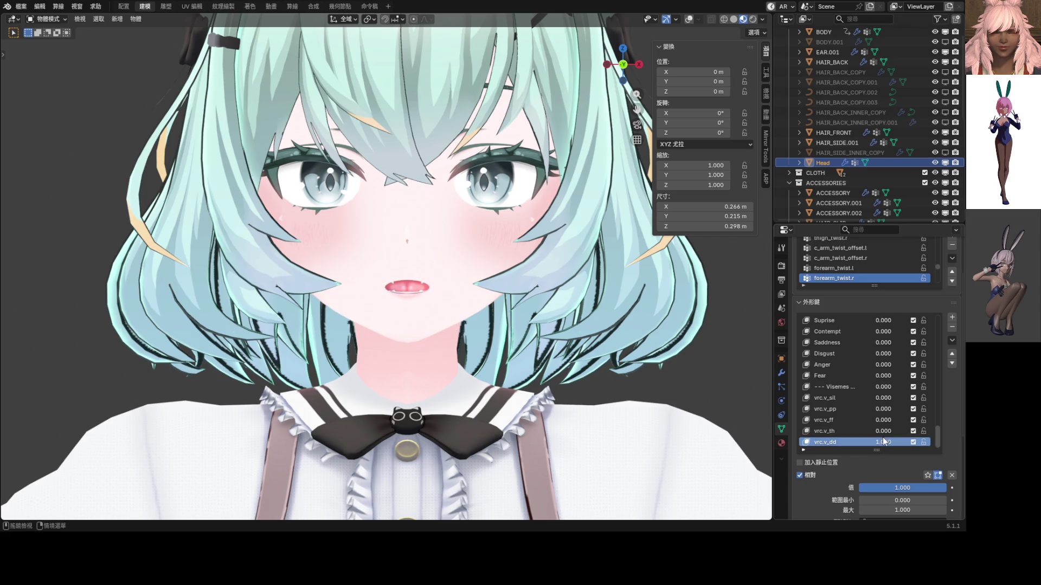
key(ctrl+Tab)
click(403, 378)
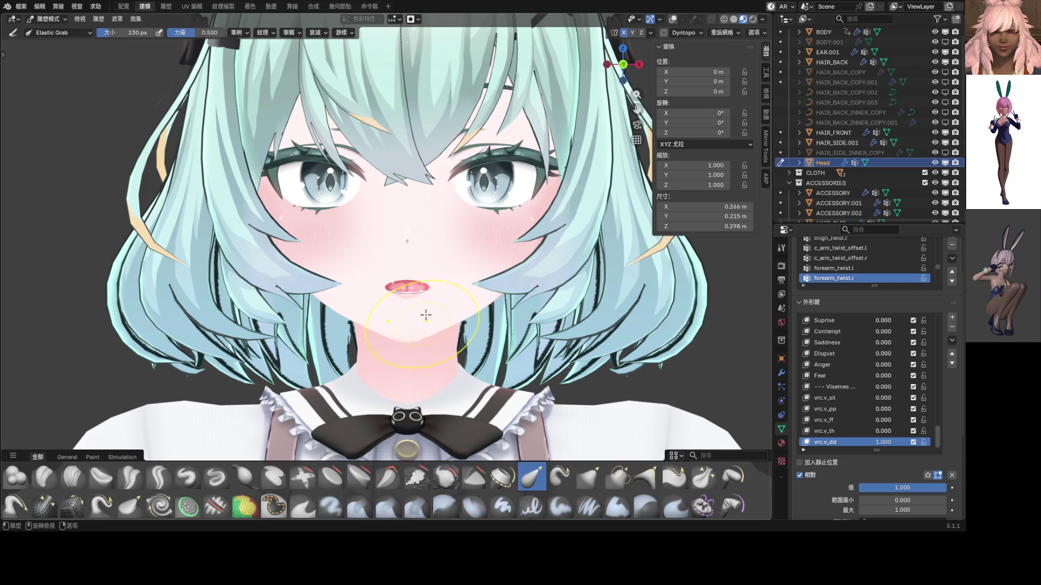
- Restore viewport overlays, centre the mouth, and try a lip-narrowing stroke, then undo it
click(673, 19)
scroll(406, 286, up, 6)
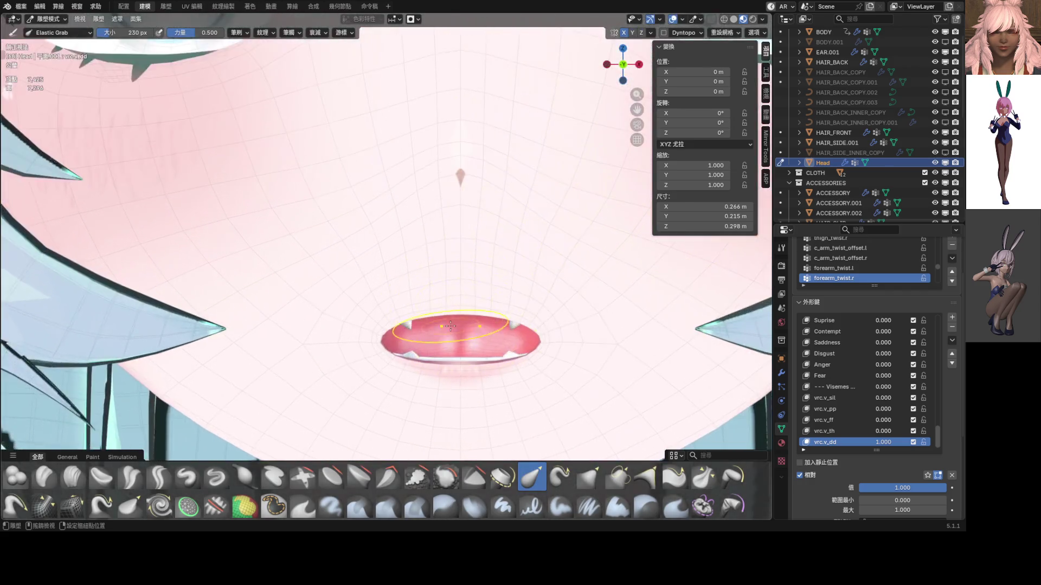
shift+middle_drag(386, 334, 295, 237)
key(f)
click(295, 237)
mouse_move(295, 237)
mouse_down()
mouse_move(382, 244)
mouse_move(381, 217)
mouse_move(382, 237)
mouse_move(415, 237)
mouse_up()
scroll(456, 254, down, 5)
scroll(455, 254, down, 2)
scroll(418, 255, up, 6)
key(ctrl+z)
key(ctrl+z)
key(ctrl+z)
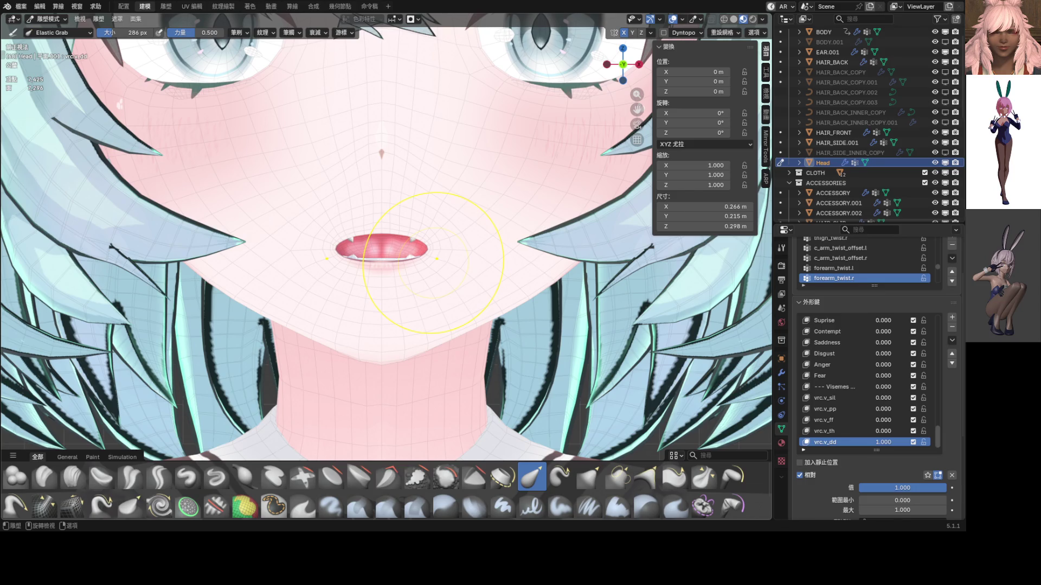
- Raise the upper lip edge, flatten the lips and pull the corners in symmetrically
scroll(344, 263, up, 4)
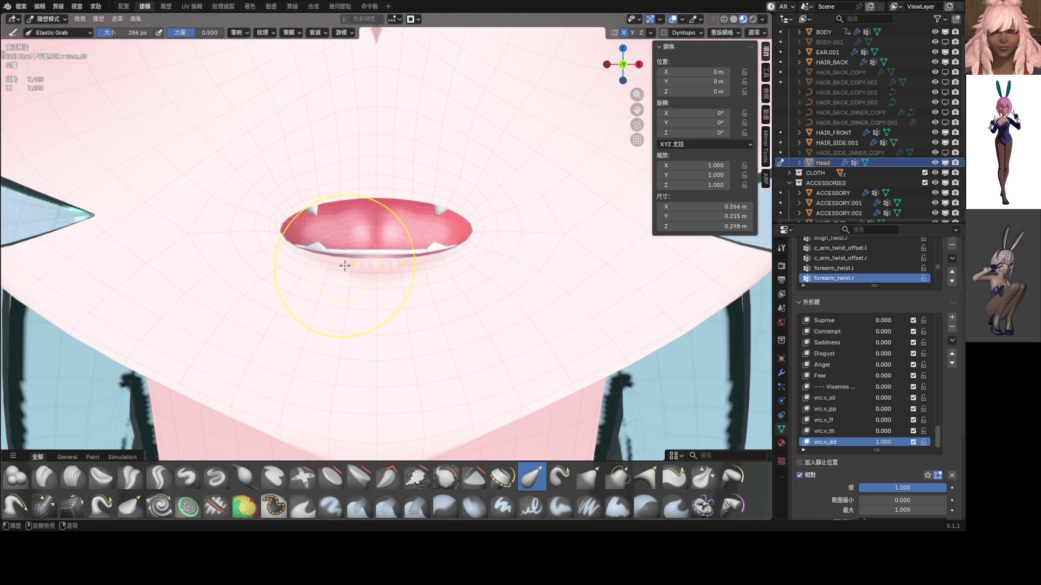
drag(377, 214, 378, 210)
drag(372, 251, 374, 246)
drag(483, 241, 464, 243)
scroll(455, 245, down, 4)
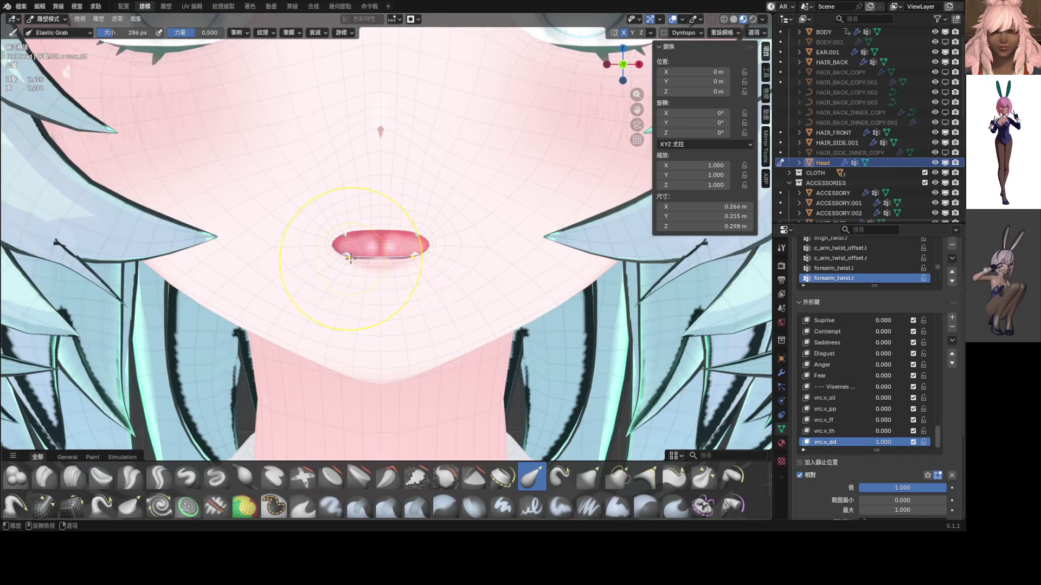
scroll(347, 257, up, 3)
- With a 150 px Elastic Grab brush, widen the mouth corners and lower the upper lip slightly
key(g)
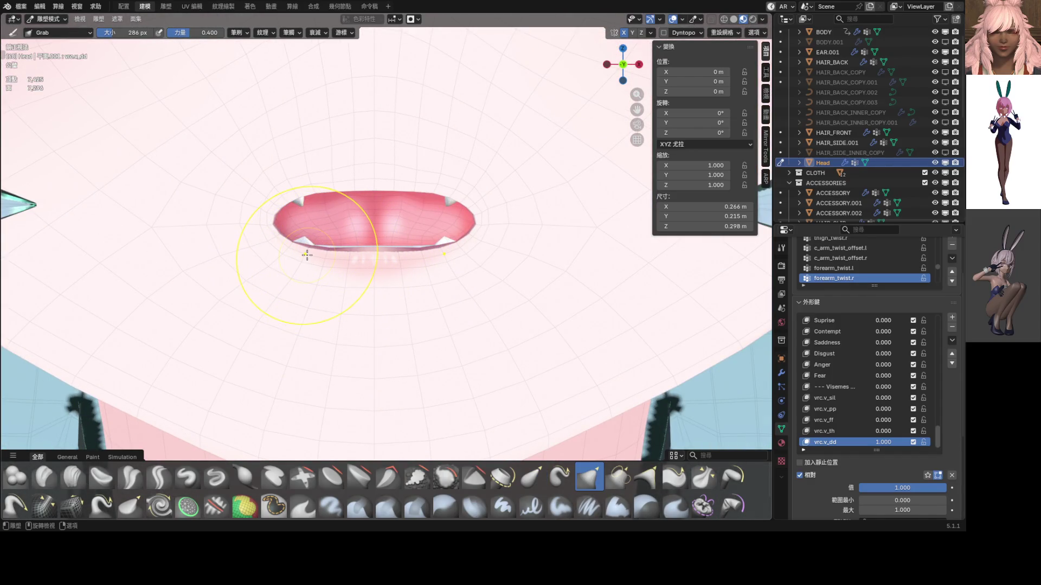
click(539, 477)
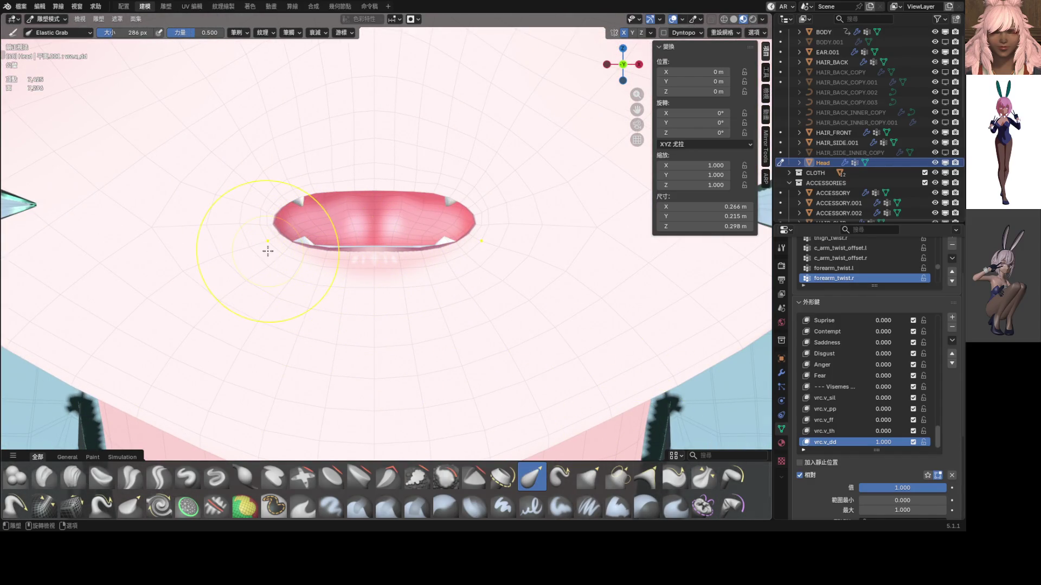
key(f)
click(289, 248)
drag(289, 248, 292, 237)
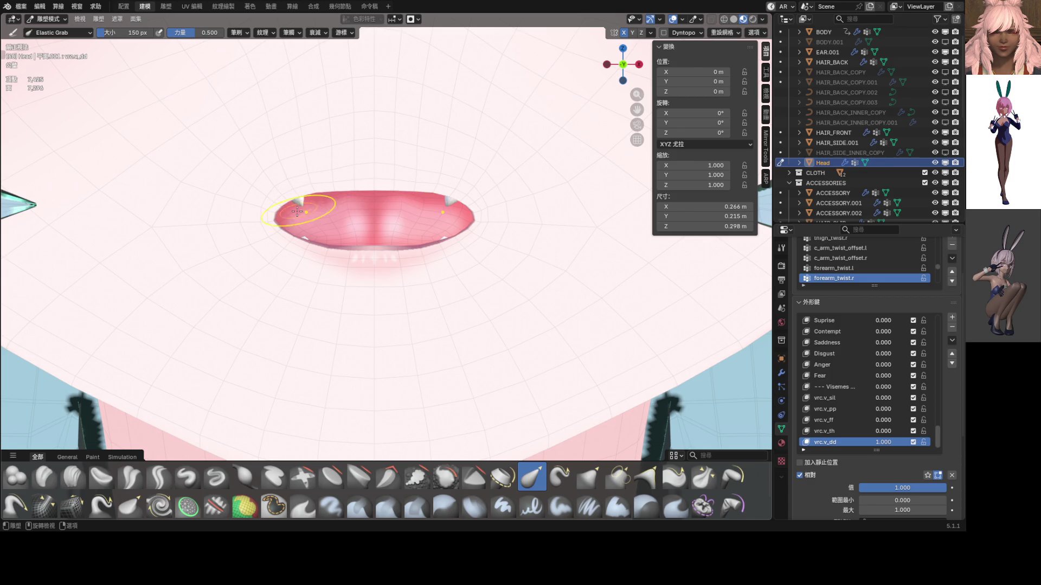
drag(275, 218, 184, 190)
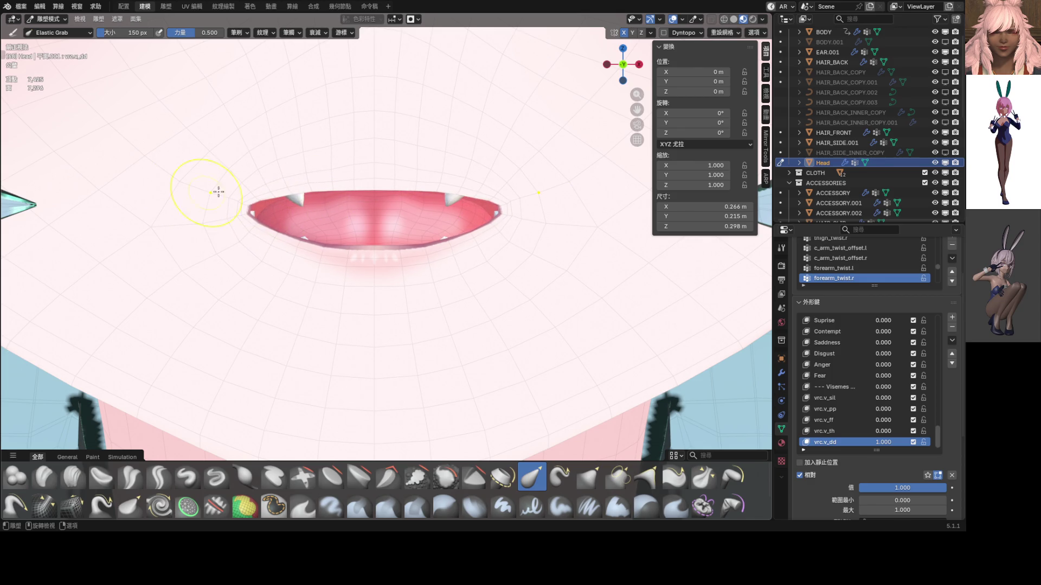
drag(311, 196, 320, 205)
scroll(464, 223, down, 7)
scroll(378, 105, up, 6)
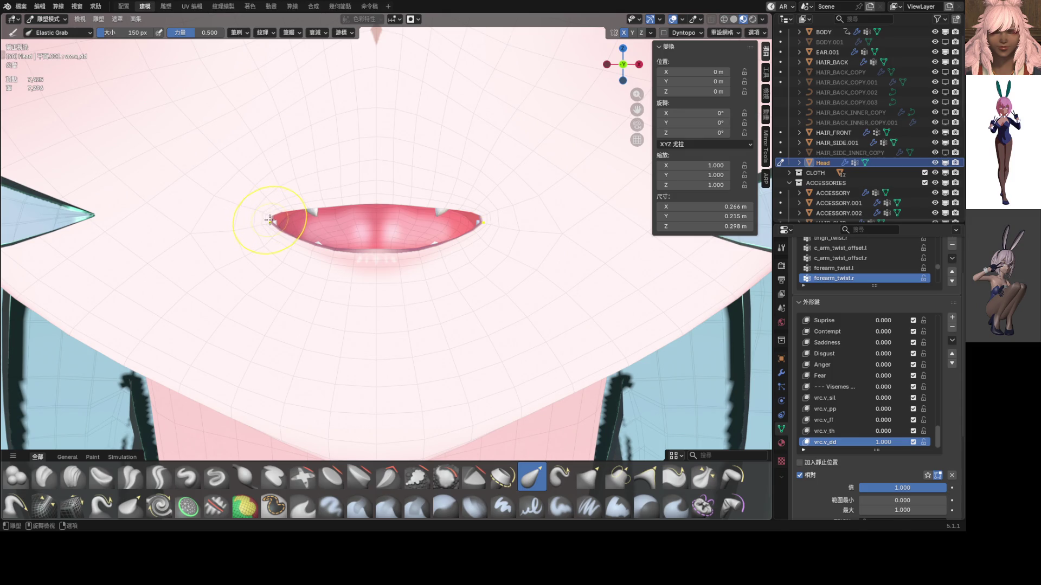
- With a 582 px brush, drop the lower lip to reveal teeth and pull the left corner in
key(f)
click(495, 206)
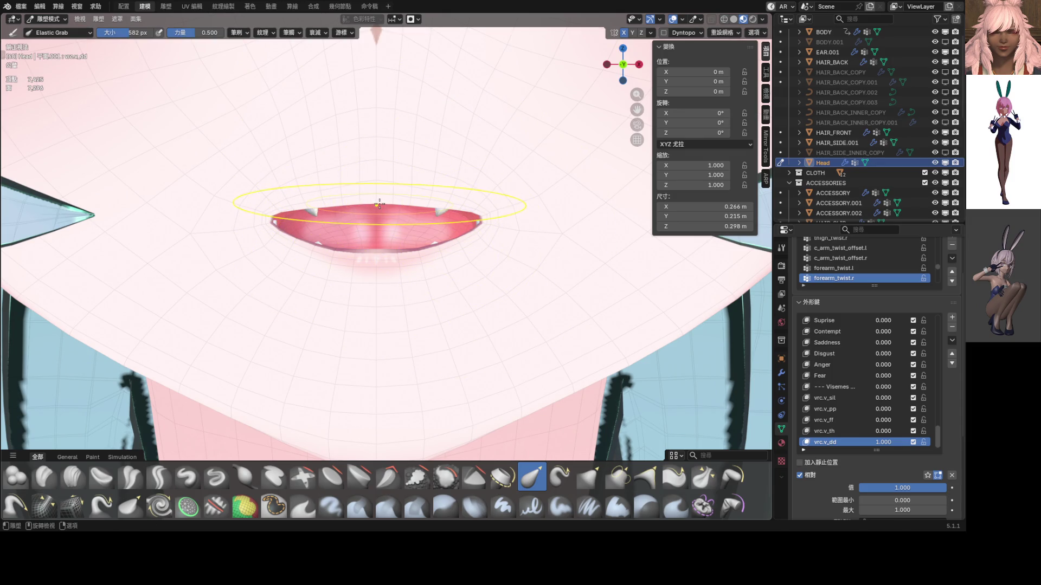
mouse_move(379, 205)
mouse_down()
mouse_move(376, 278)
mouse_move(380, 210)
mouse_up()
scroll(380, 211, down, 10)
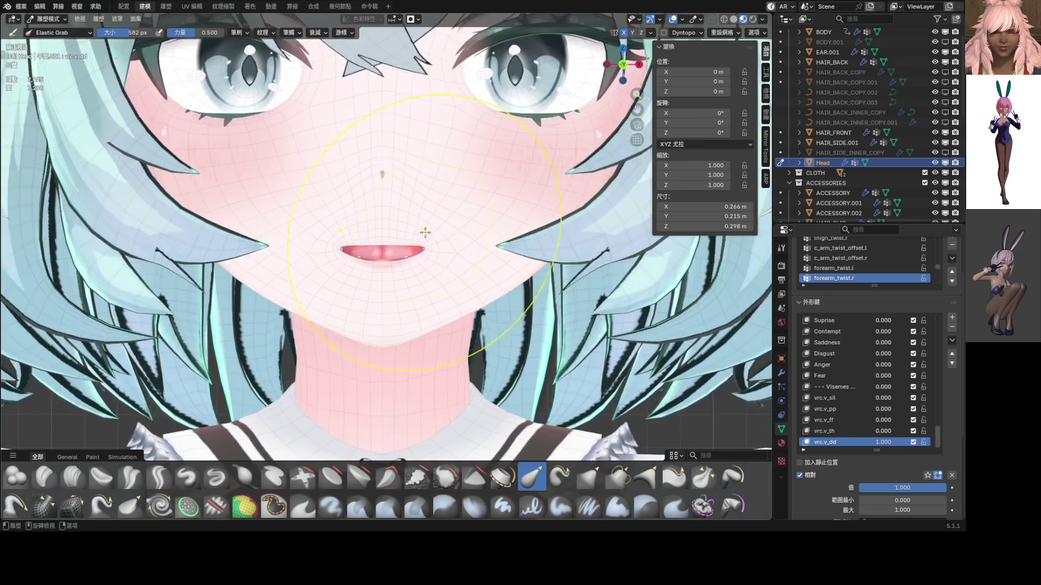
scroll(362, 256, up, 10)
mouse_move(288, 228)
mouse_down()
mouse_move(347, 249)
mouse_move(371, 233)
mouse_up()
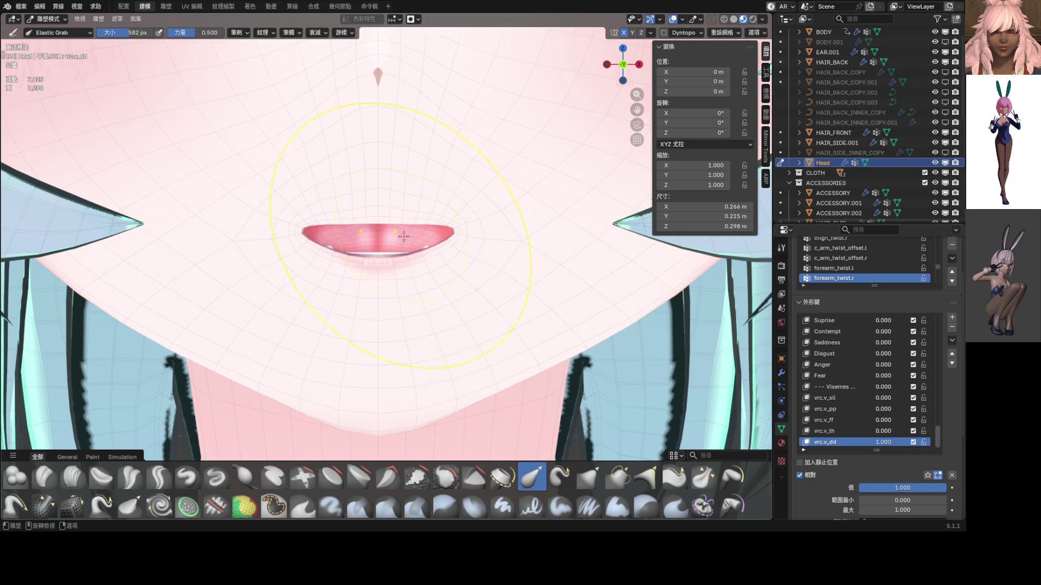
scroll(370, 233, down, 10)
scroll(395, 249, up, 10)
scroll(395, 250, up, 4)
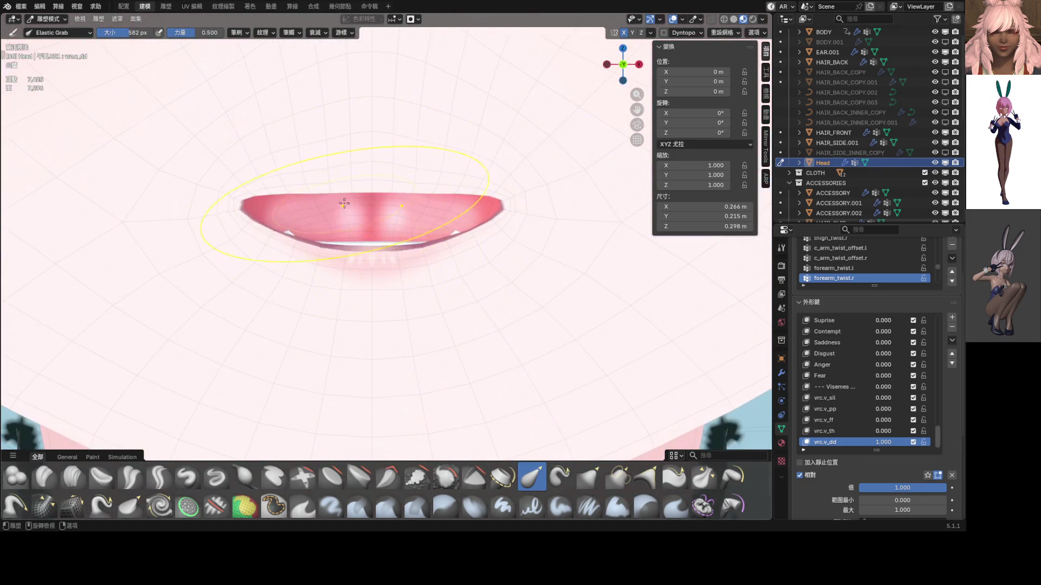
- From a side profile, pull the lower lip down with a 216 px brush and refine it
mouse_move(344, 174)
middle_down()
mouse_move(288, 148)
mouse_move(226, 168)
mouse_move(242, 174)
middle_up()
scroll(407, 255, up, 2)
key(f)
click(360, 242)
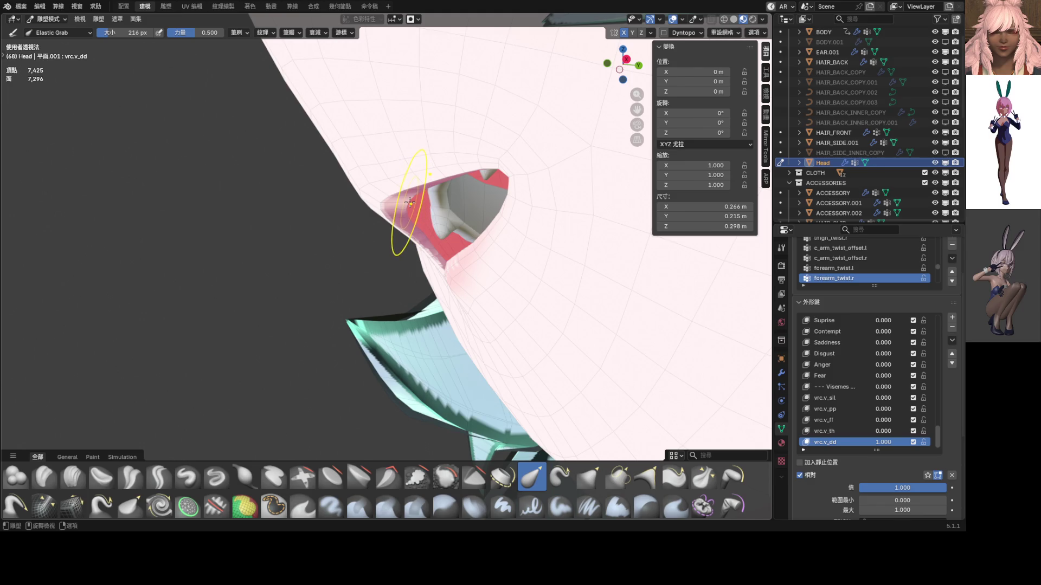
drag(407, 201, 403, 225)
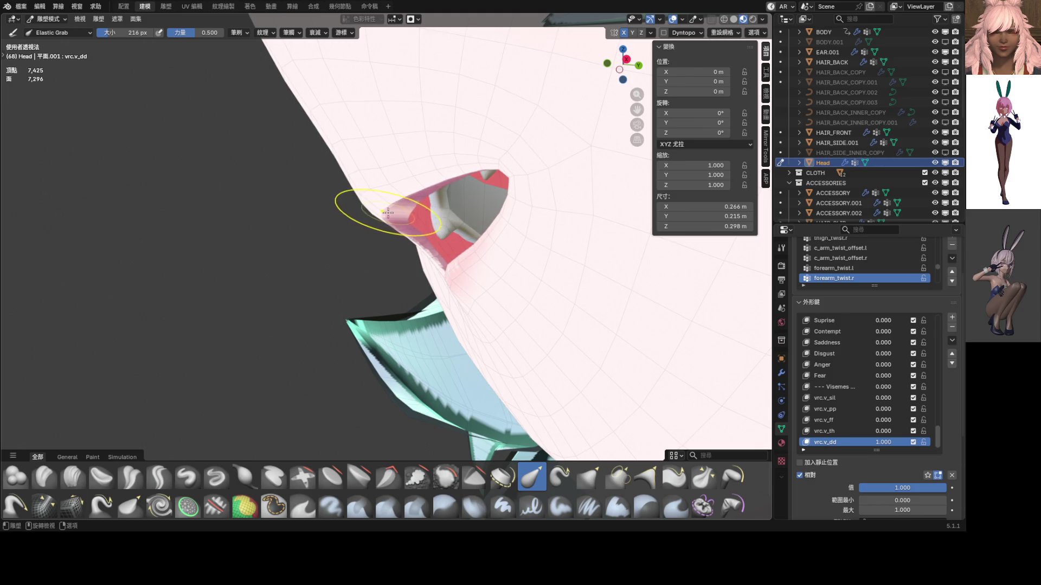
middle_drag(388, 212, 448, 216)
scroll(414, 221, up, 3)
mouse_move(291, 144)
mouse_down()
mouse_move(283, 180)
mouse_move(255, 165)
mouse_move(295, 139)
mouse_move(299, 160)
mouse_move(325, 125)
mouse_up()
mouse_move(336, 116)
middle_down()
mouse_move(100, 123)
mouse_move(256, 157)
middle_up()
- Snap to the front view and switch the Head into Edit Mode
key(KP_1)
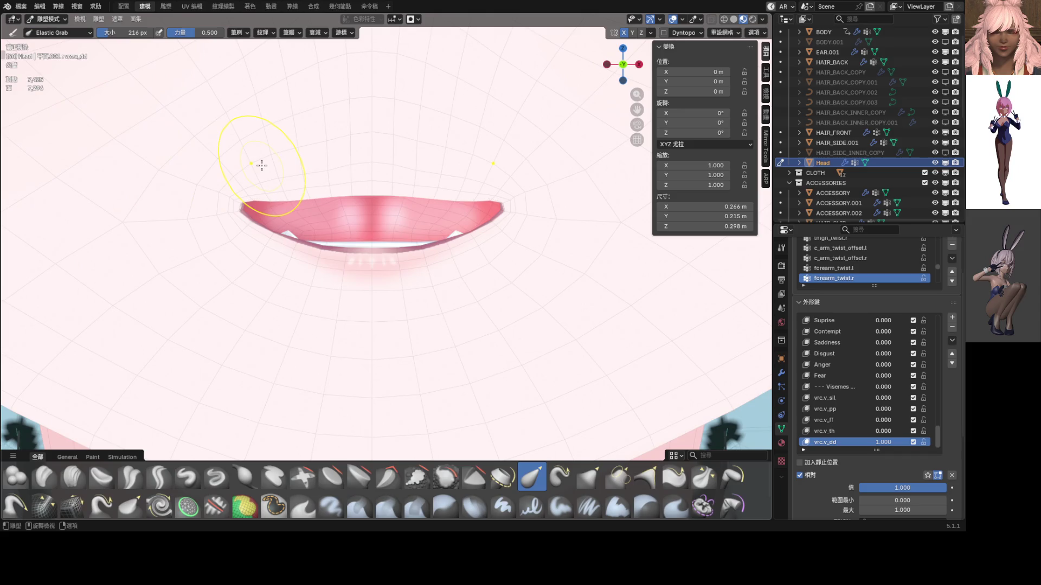
key(ctrl+Tab)
click(329, 221)
scroll(468, 259, down, 6)
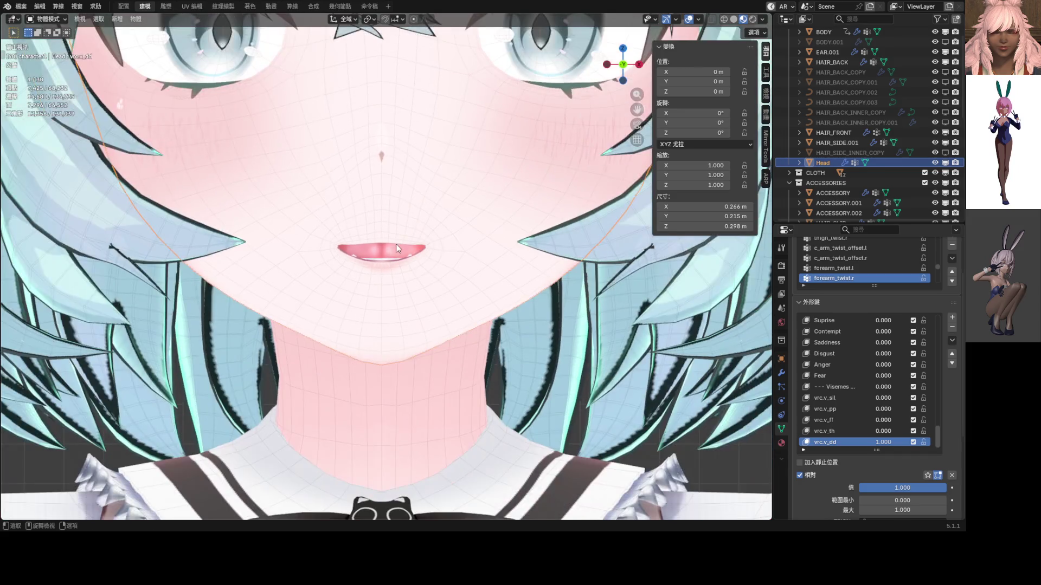
- Select a path of lip vertices and move them vertically from the front view
scroll(468, 259, up, 3)
mouse_move(468, 260)
middle_down()
mouse_move(325, 228)
mouse_move(432, 208)
middle_up()
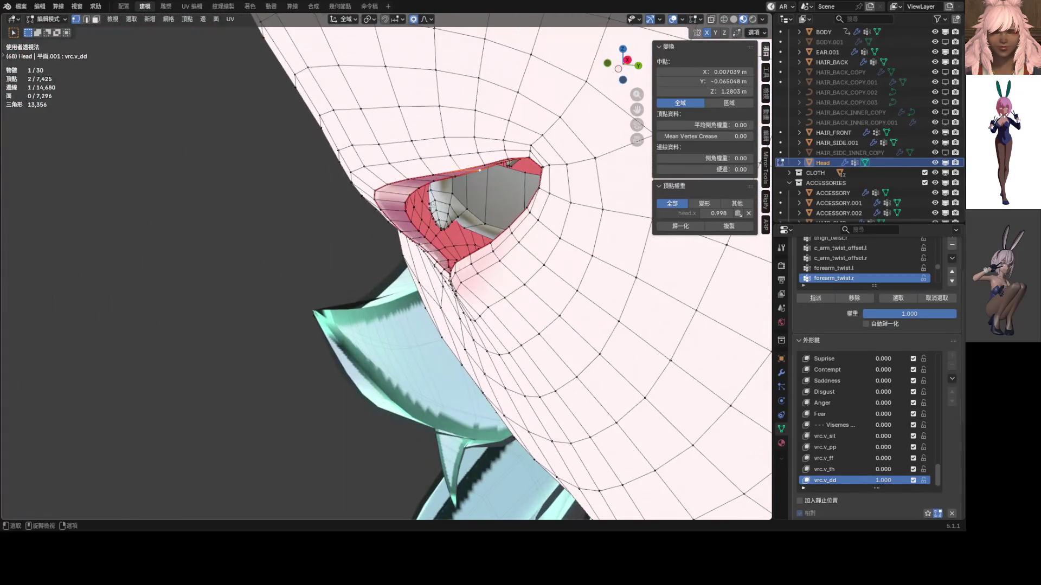
shift+click(419, 191)
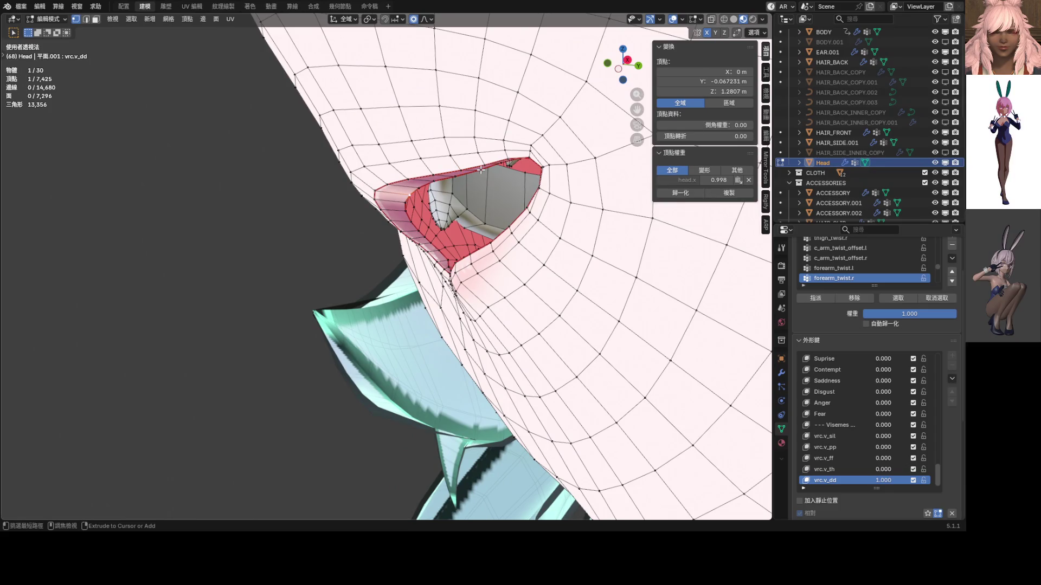
ctrl+click(481, 170)
middle_drag(481, 170, 554, 215)
key(KP_1)
key(g)
key(z)
scroll(559, 228, up, 8)
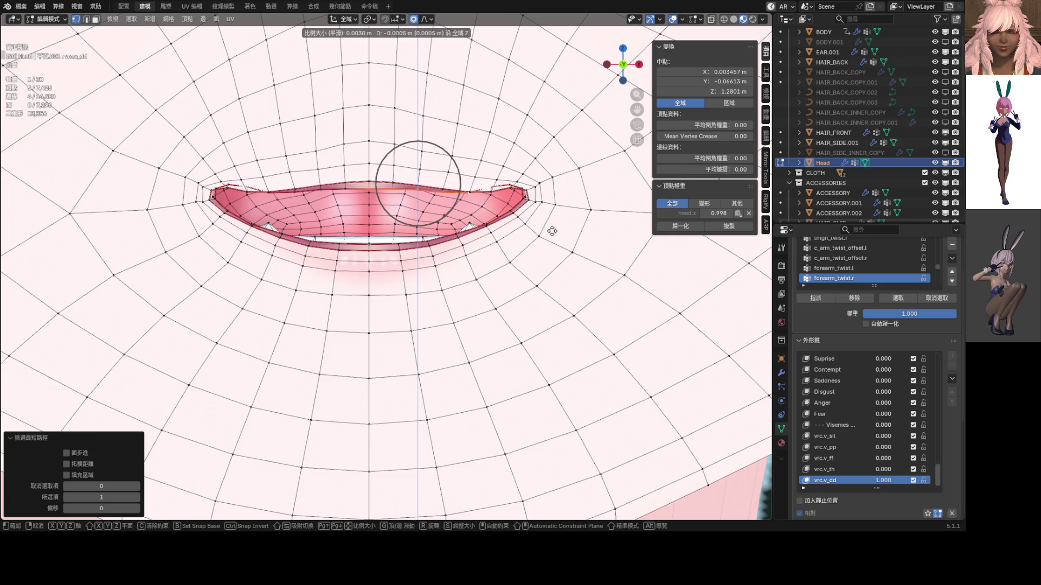
click(553, 230)
- Nudge a single upper-lip vertex vertically in two passes
scroll(475, 217, up, 3)
middle_drag(475, 216, 492, 205)
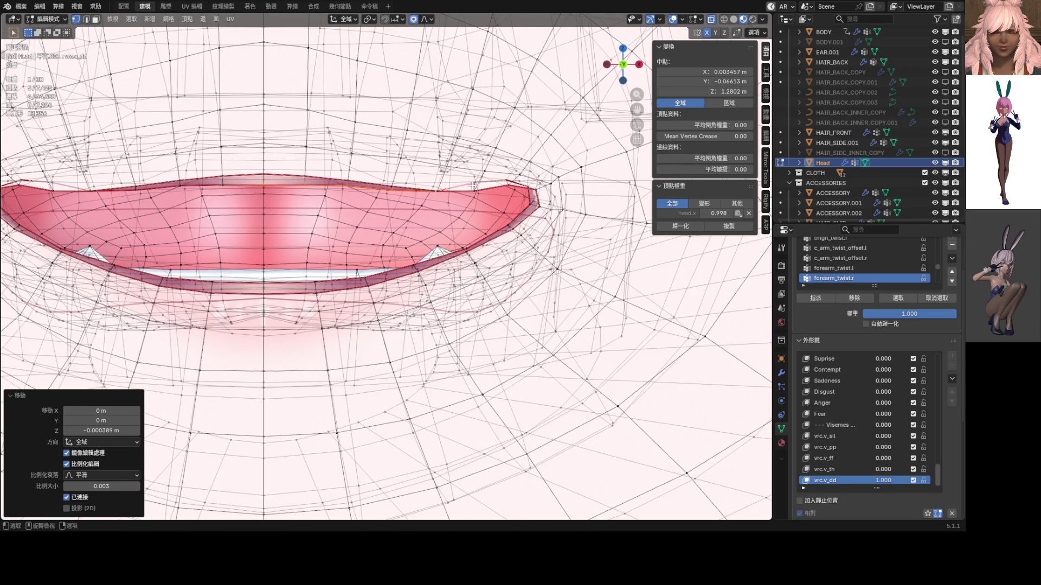
click(492, 205)
key(g)
key(z)
scroll(497, 214, up, 5)
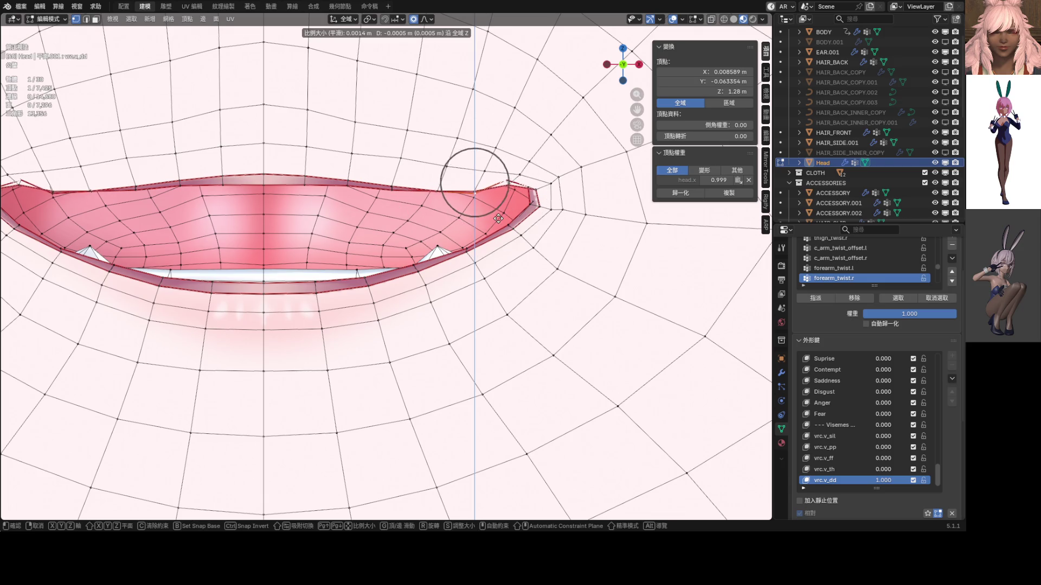
click(497, 219)
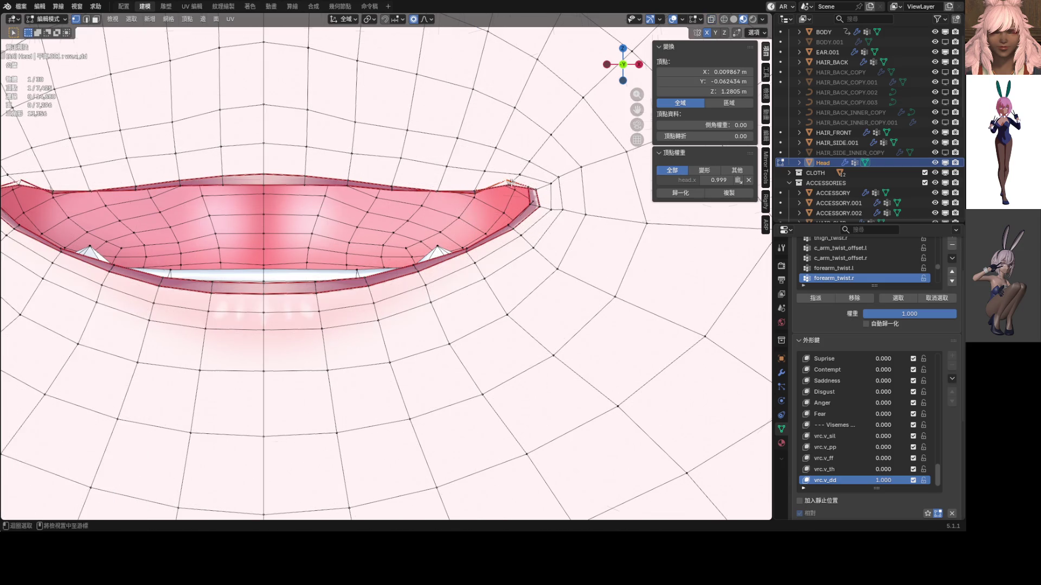
key(g)
key(z)
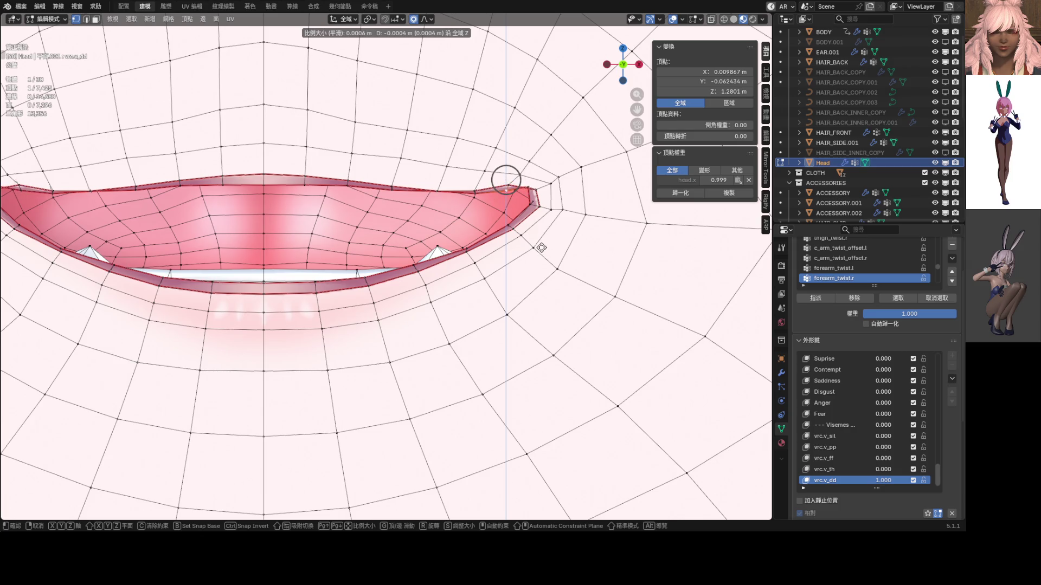
click(541, 248)
shift+middle_drag(541, 248, 465, 286)
- Adjust more lip vertices vertically and reposition the mouth corner vertex
shift+click(369, 224)
key(g)
click(379, 228)
click(322, 220)
key(g)
key(z)
click(321, 219)
scroll(421, 242, up, 4)
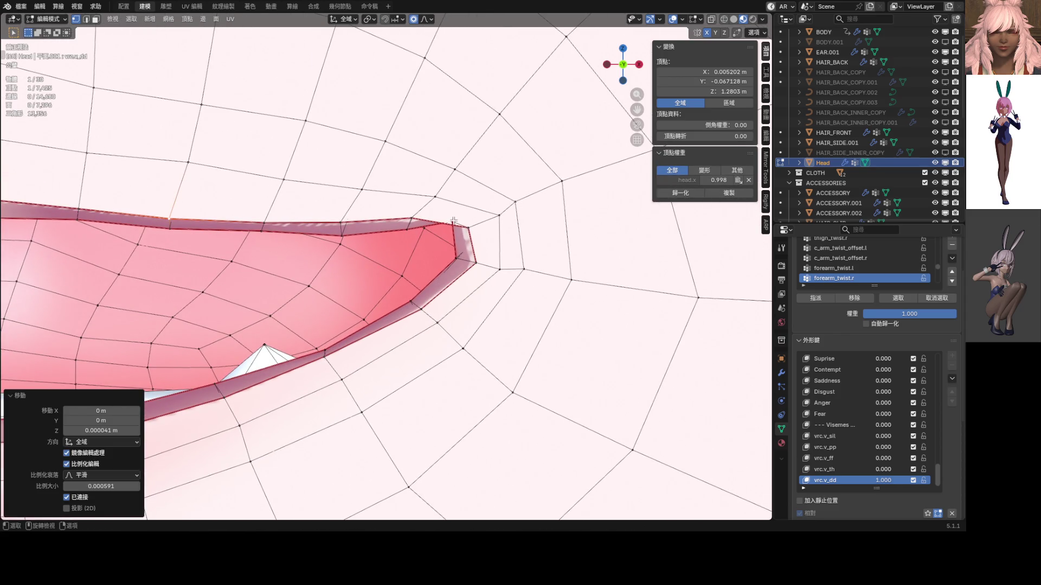
key(g)
click(455, 219)
- In X-ray view, move the mouth corner vertex vertically
key(alt+z)
key(alt+z)
key(g)
key(z)
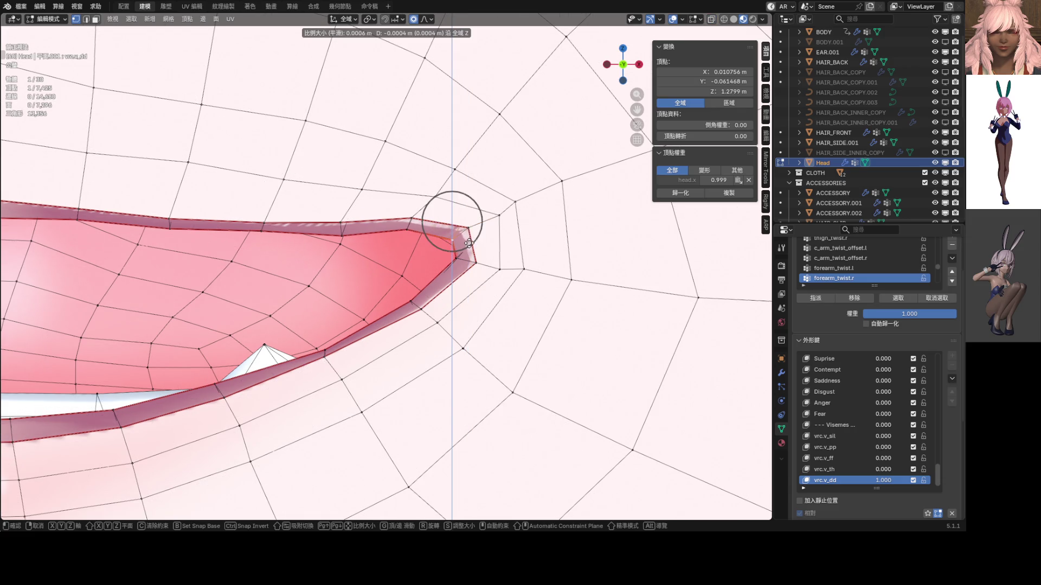
click(469, 243)
scroll(466, 241, down, 3)
scroll(520, 309, up, 4)
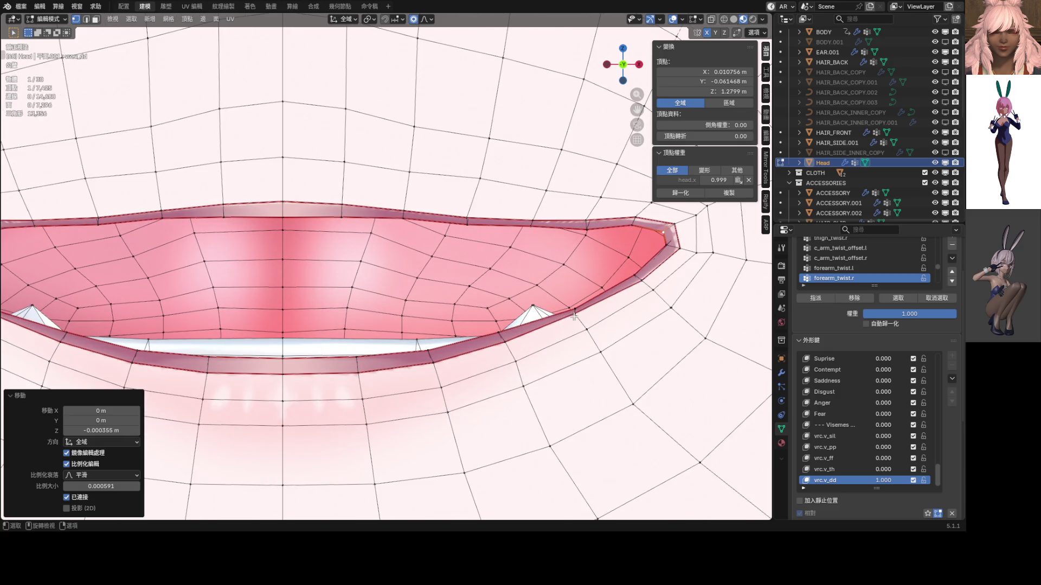
- Make two final lip vertex moves and return the Head to Object Mode
key(g)
click(606, 317)
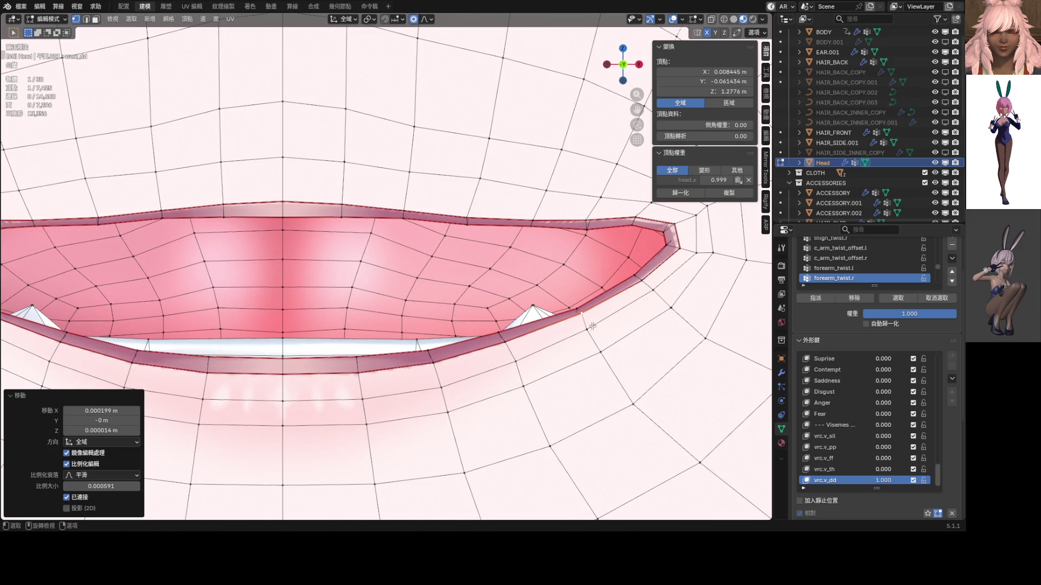
key(g)
click(609, 324)
scroll(412, 285, down, 4)
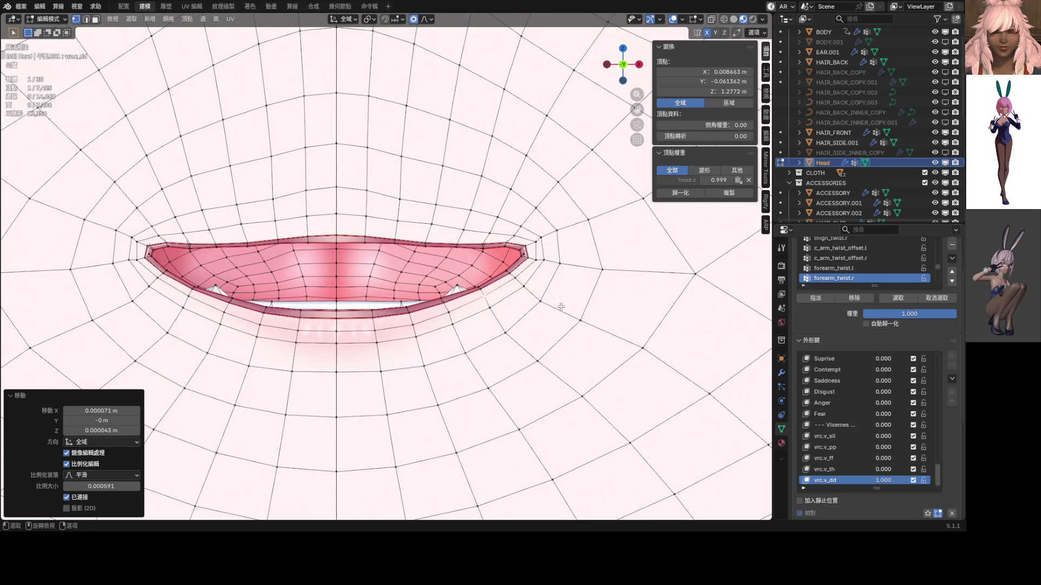
key(Tab)
scroll(412, 285, down, 8)
scroll(410, 288, down, 2)
shift+scroll(410, 288, down, 1)
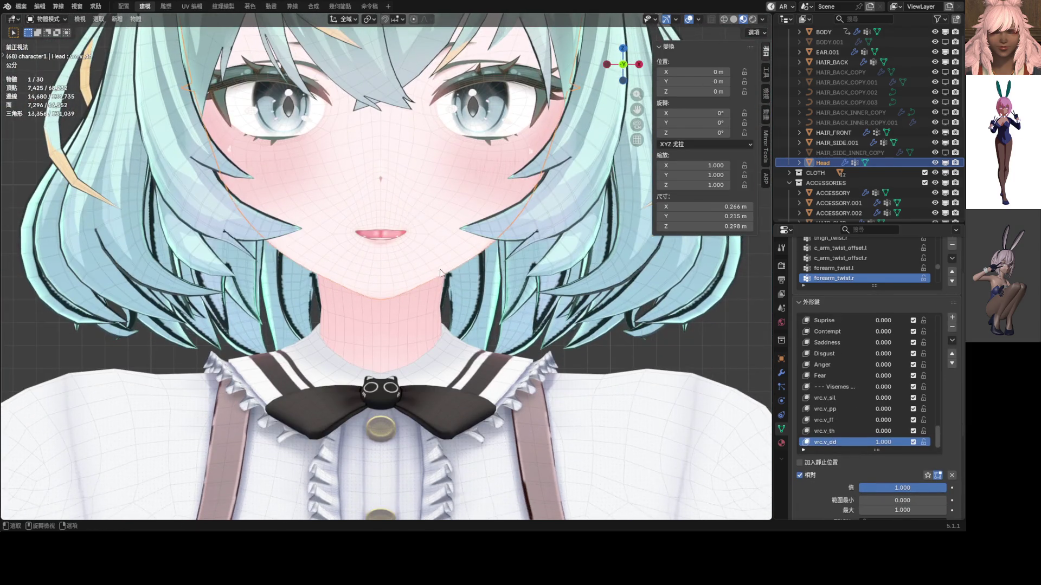
- Raise the vrc.v_th shape key value to full strength
scroll(399, 236, up, 6)
scroll(395, 282, up, 3)
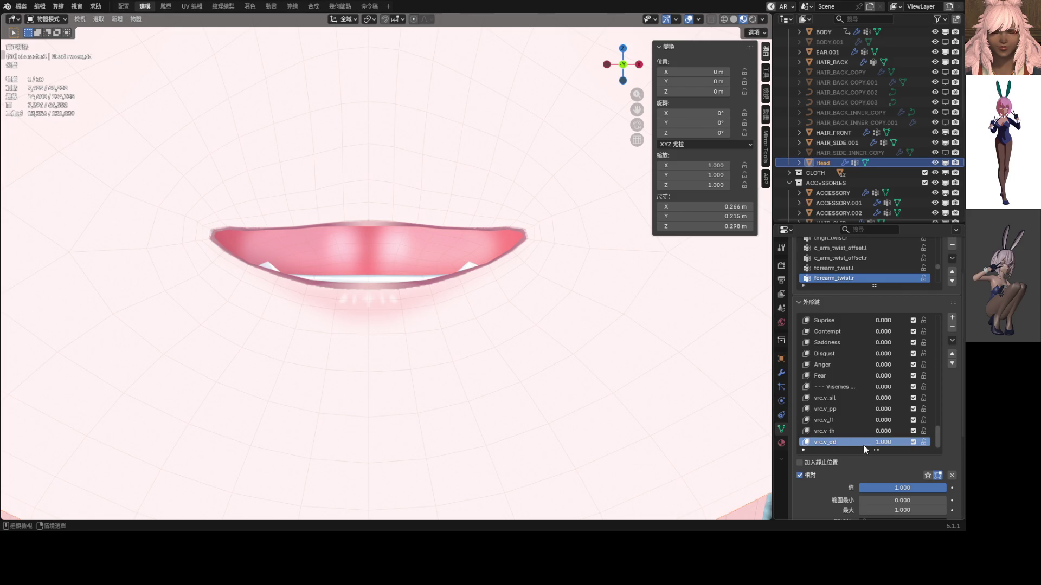
mouse_move(885, 433)
mouse_down()
mouse_move(922, 432)
mouse_move(845, 442)
mouse_up()
scroll(486, 298, down, 4)
scroll(412, 255, down, 3)
scroll(411, 255, up, 3)
- In Edit Mode, select two lip vertices and move them vertically from the front view
key(ctrl+Tab)
mouse_move(431, 269)
middle_down()
mouse_move(460, 287)
mouse_move(396, 251)
mouse_move(423, 270)
middle_up()
shift+click(406, 267)
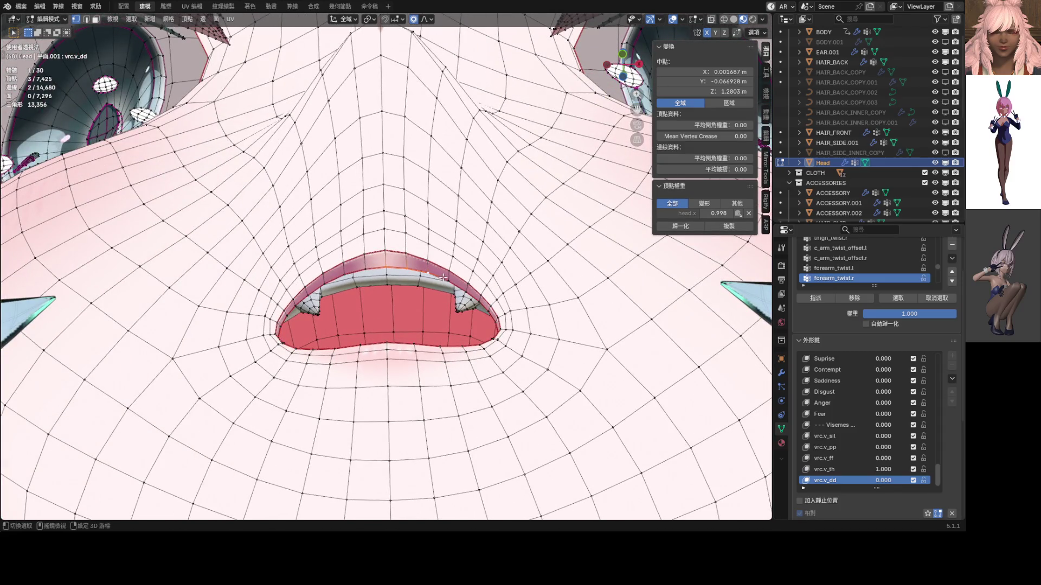
middle_drag(468, 292, 482, 333)
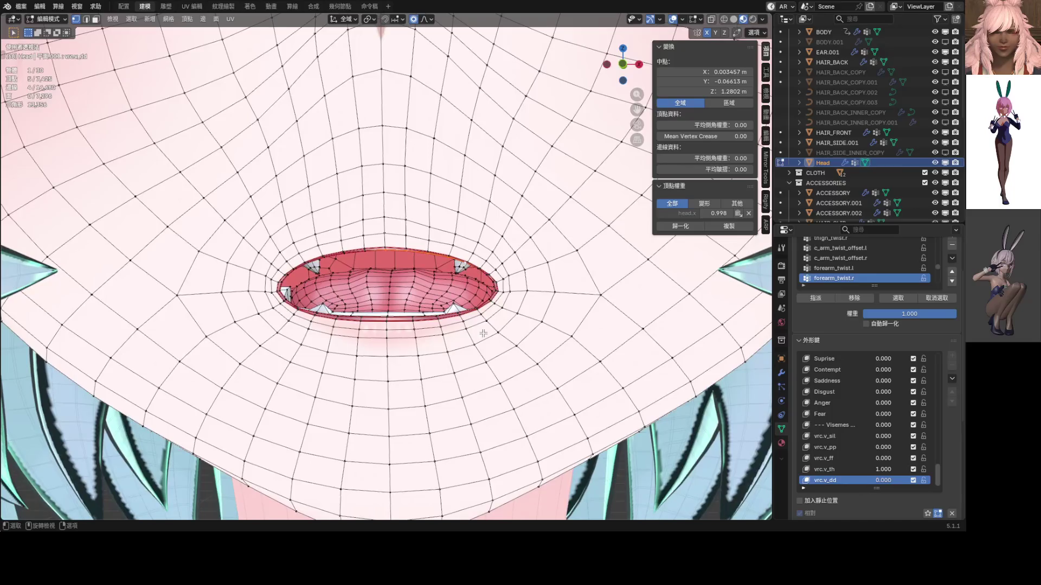
key(KP_1)
scroll(467, 337, up, 4)
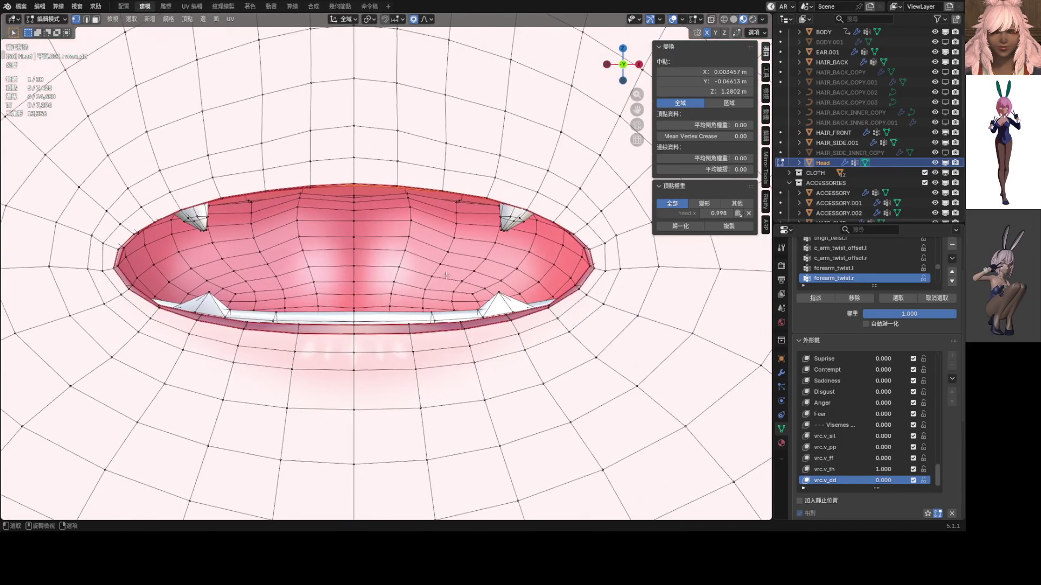
key(g)
key(z)
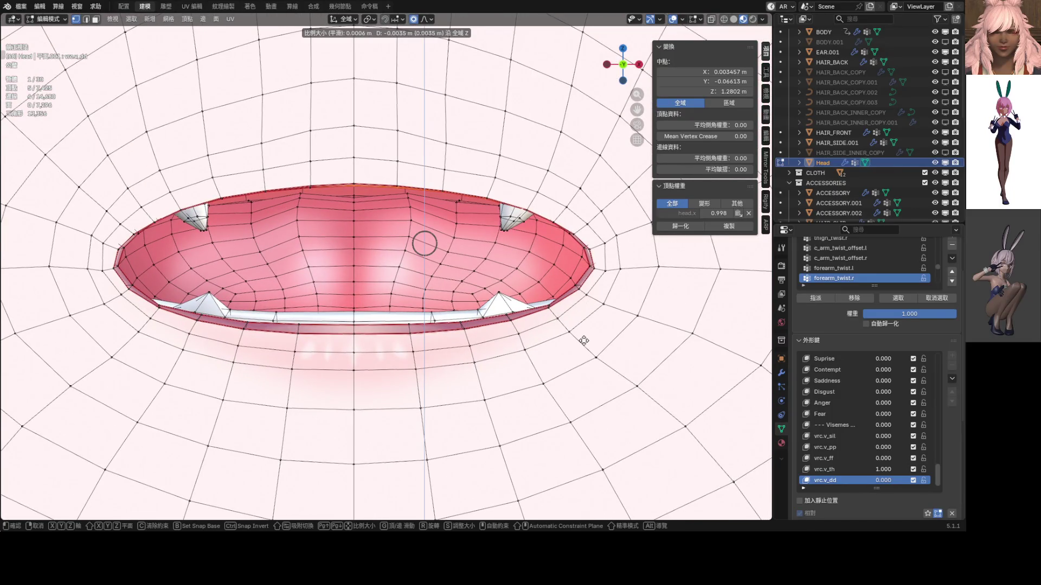
click(583, 340)
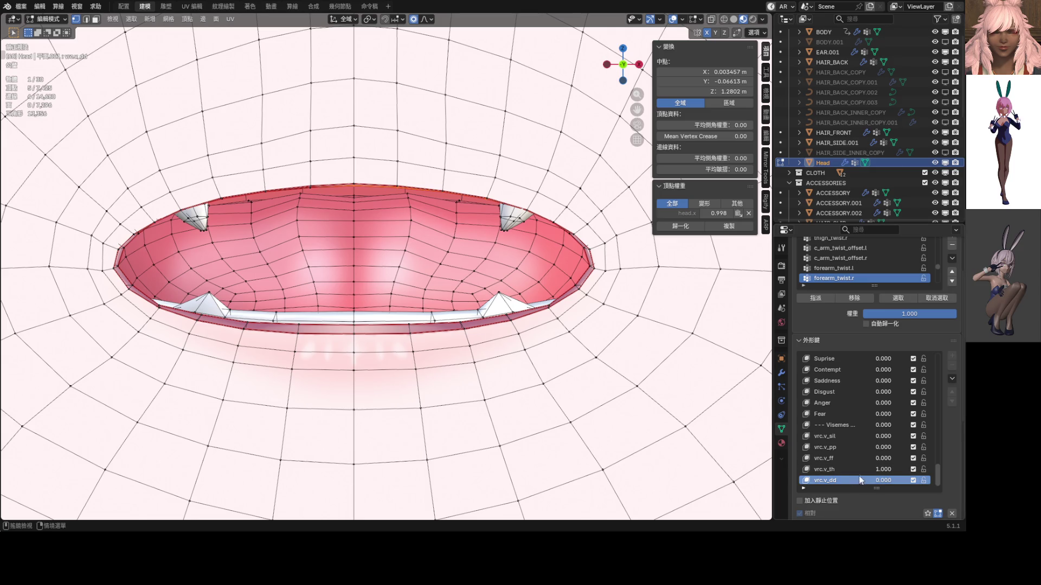
- Move the upper lip vertically to a new height
click(824, 469)
key(g)
key(z)
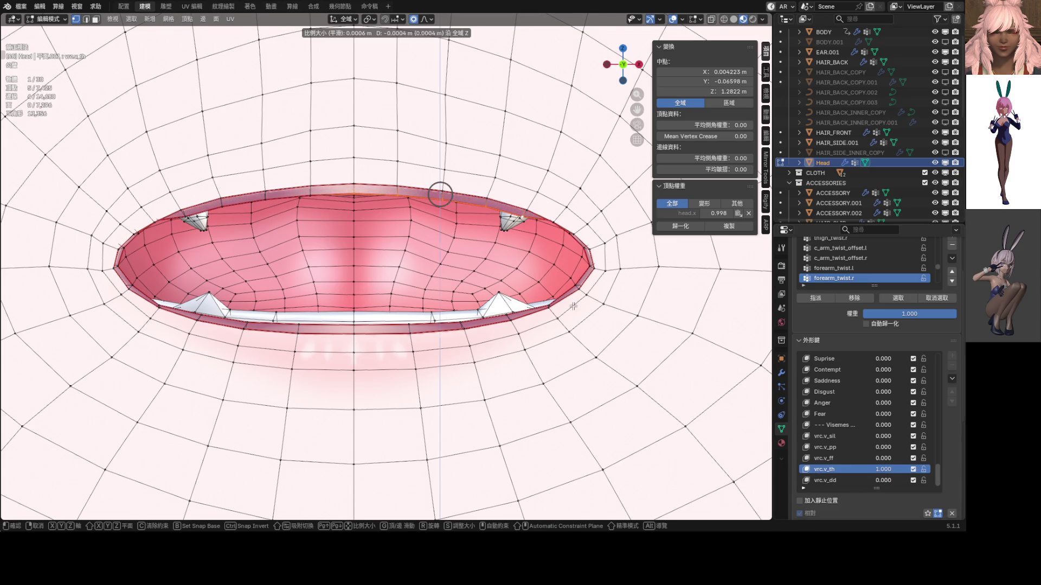
click(573, 238)
scroll(572, 238, up, 3)
- Select the right mouth corner vertices in X-ray and raise or lower them vertically
key(alt+z)
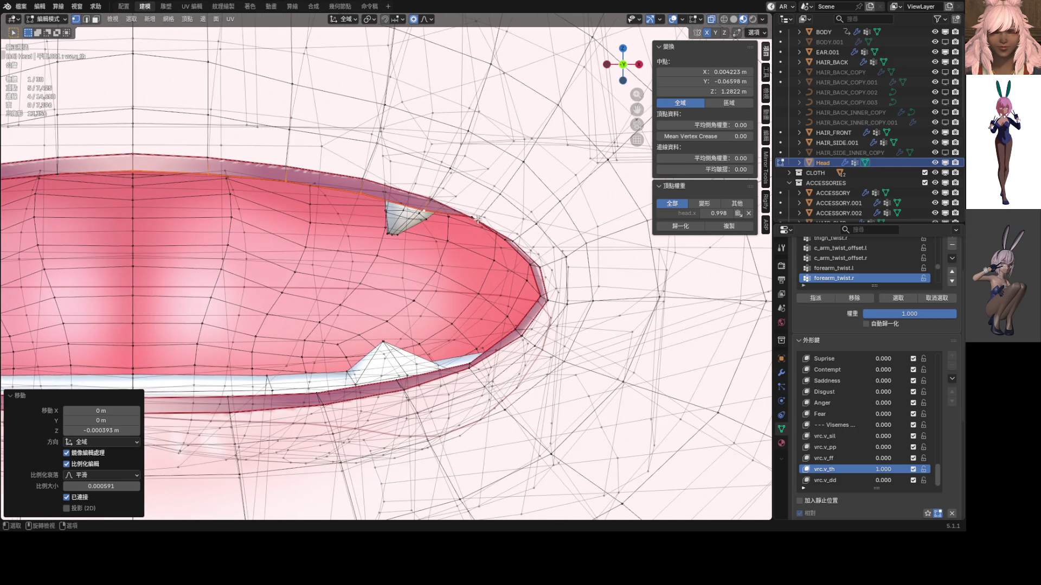
click(513, 237)
shift+click(548, 270)
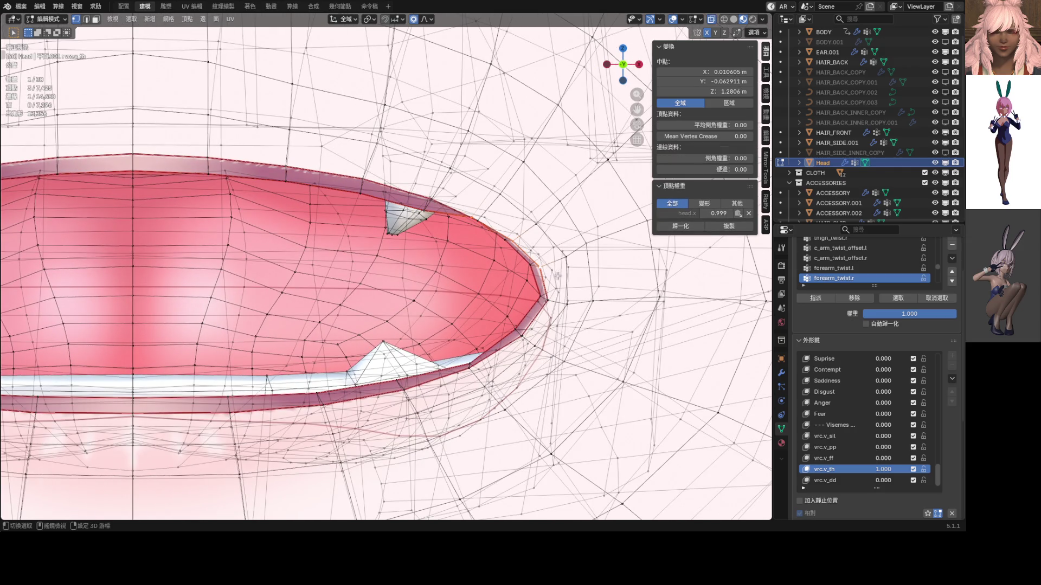
key(alt+z)
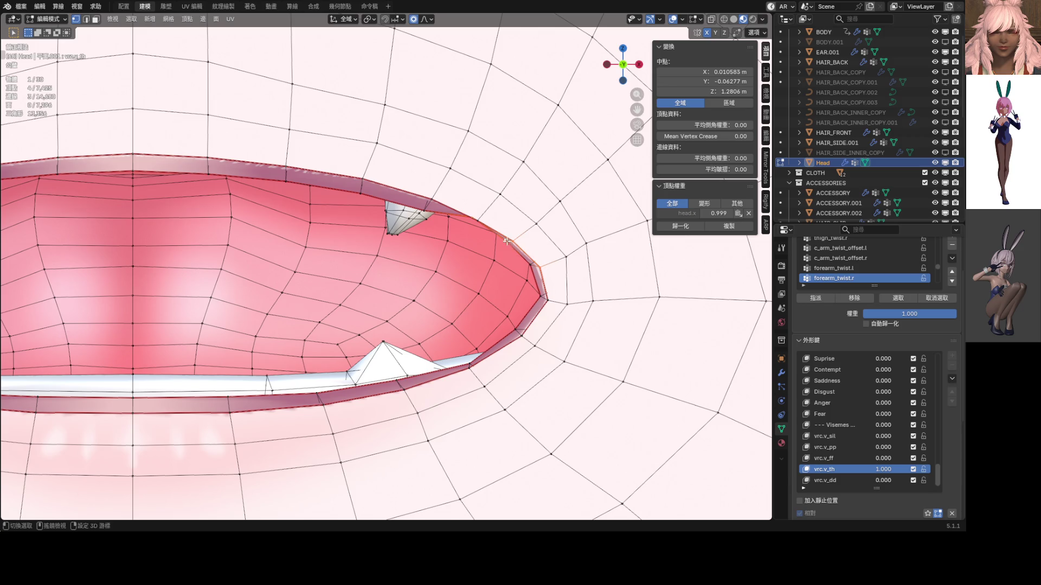
key(g)
key(z)
click(525, 262)
- Reposition individual upper-lip vertices one after another
click(528, 268)
key(g)
click(507, 248)
key(g)
click(532, 251)
click(531, 268)
key(g)
click(545, 273)
- Make a final upper-lip vertex adjustment and return the Head to Object Mode
click(471, 228)
key(g)
click(470, 227)
scroll(514, 250, down, 3)
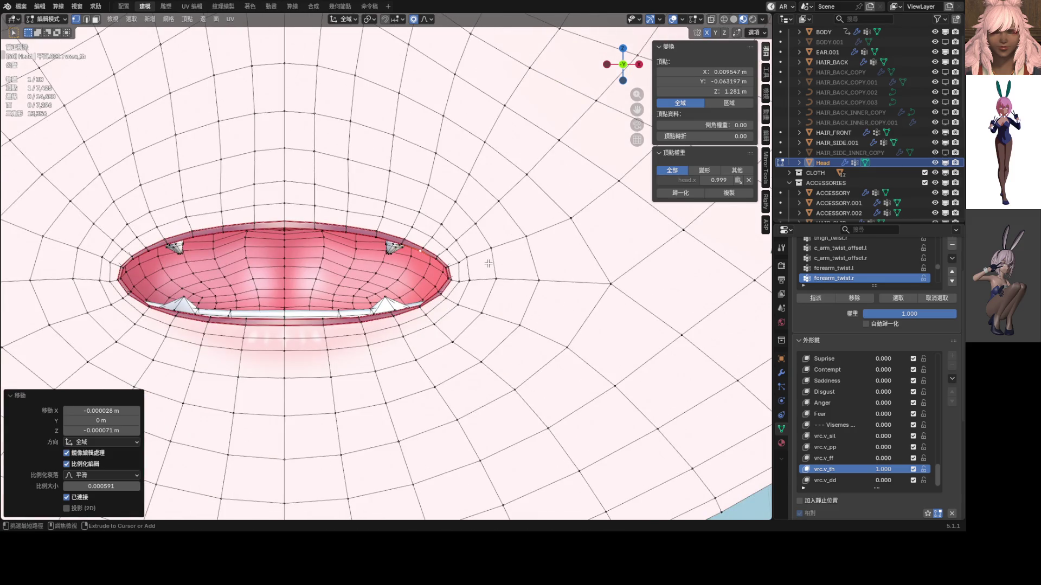
key(Tab)
scroll(399, 261, down, 6)
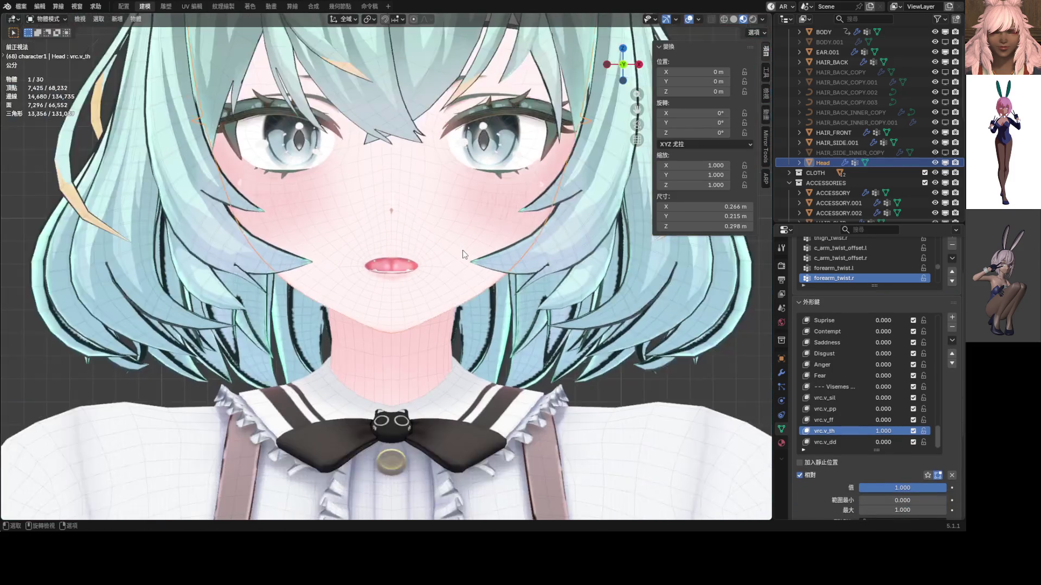
- Set vrc.v_th to 0, show vrc.v_dd instead, and enter Edit Mode on vrc.v_dd
scroll(454, 255, up, 4)
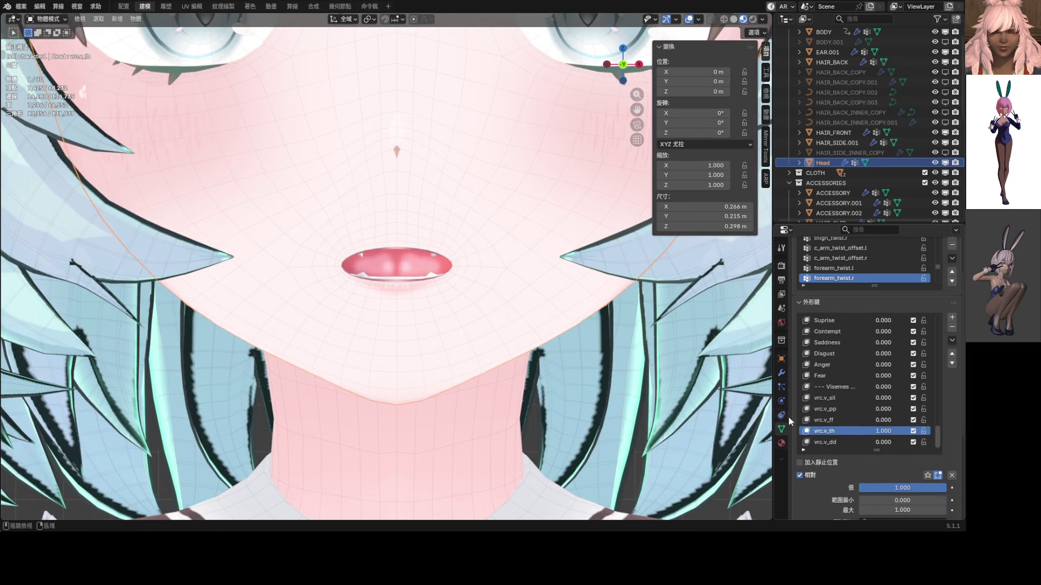
mouse_move(883, 431)
mouse_down()
mouse_move(846, 431)
mouse_move(921, 442)
mouse_up()
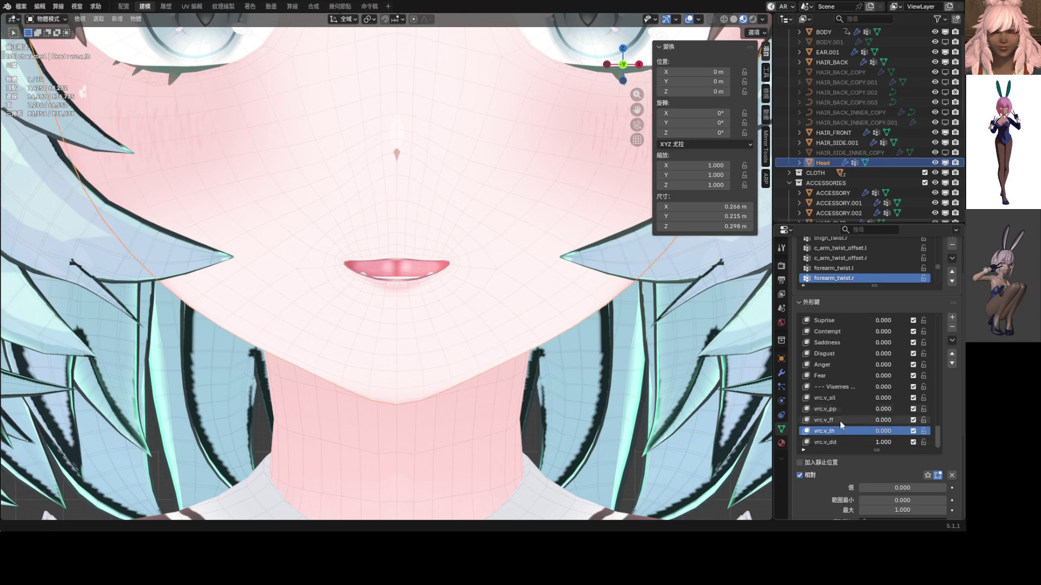
scroll(459, 318, down, 3)
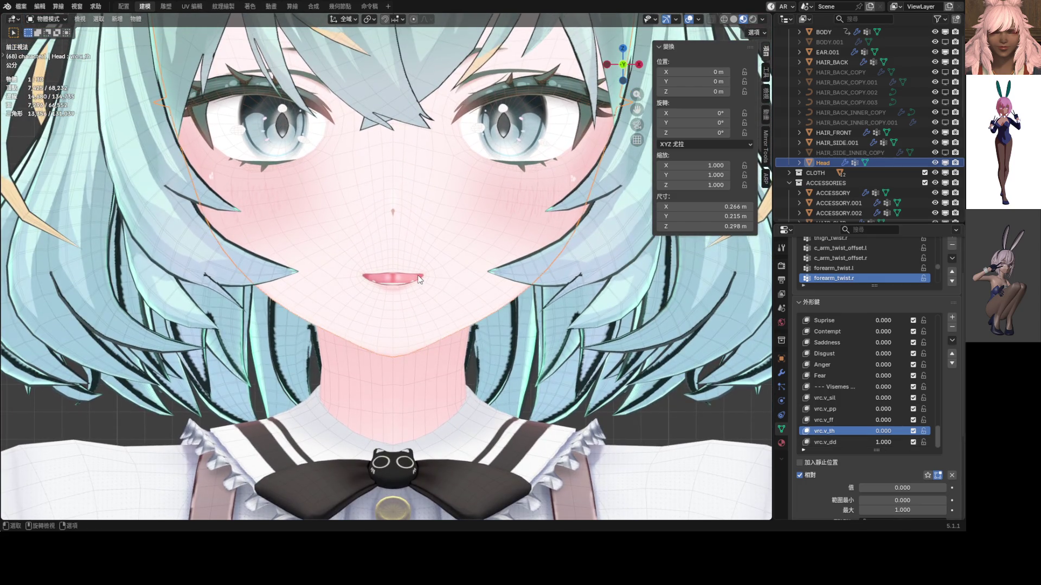
scroll(419, 282, up, 4)
key(Tab)
click(845, 480)
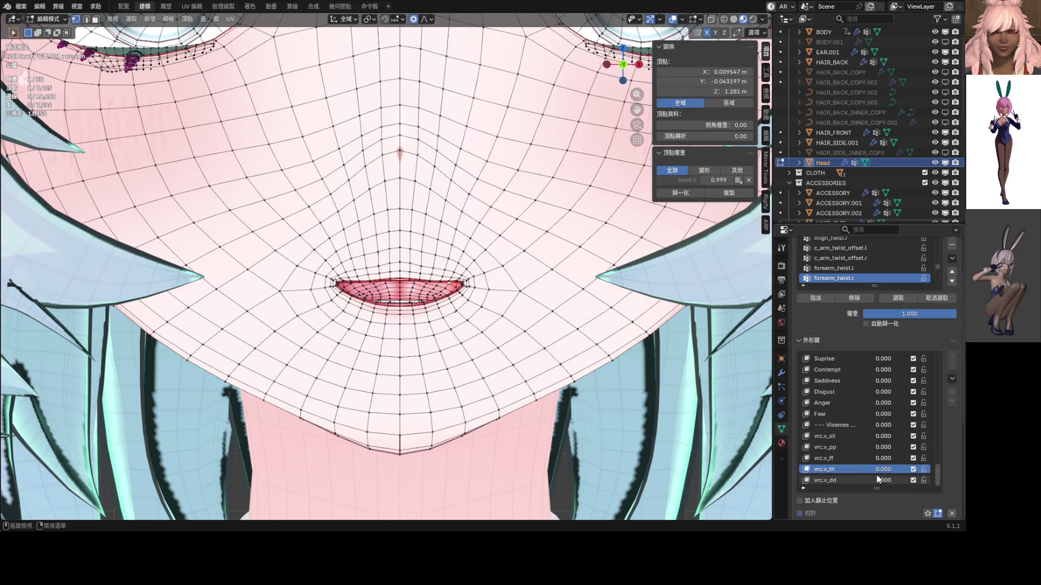
- In Sculpt Mode, use Elastic Grab to smooth the upper lip's central bump and round the right lip corner
scroll(473, 336, up, 2)
key(Tab)
key(ctrl+Tab)
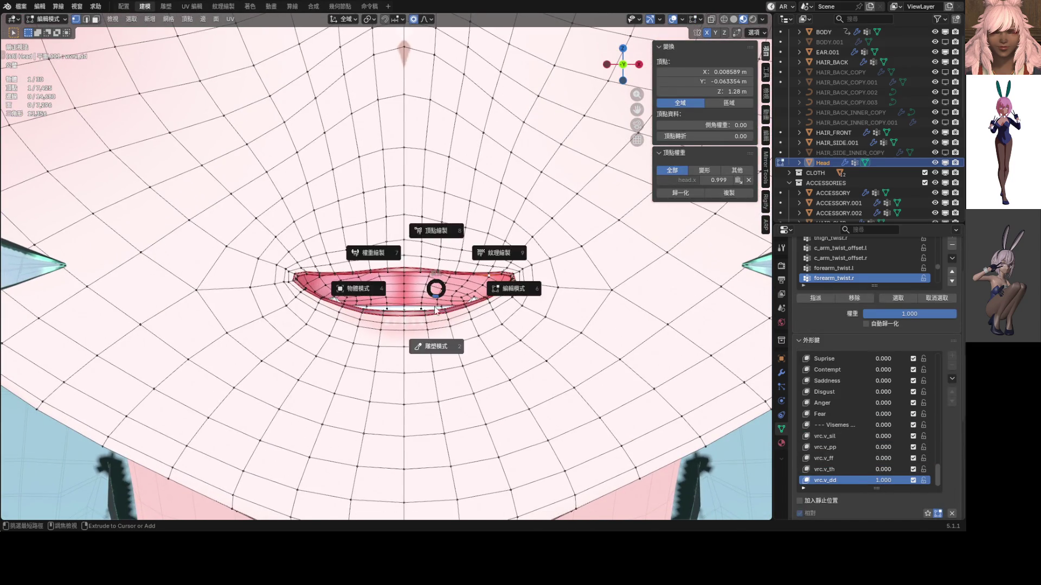
click(432, 344)
drag(442, 270, 462, 256)
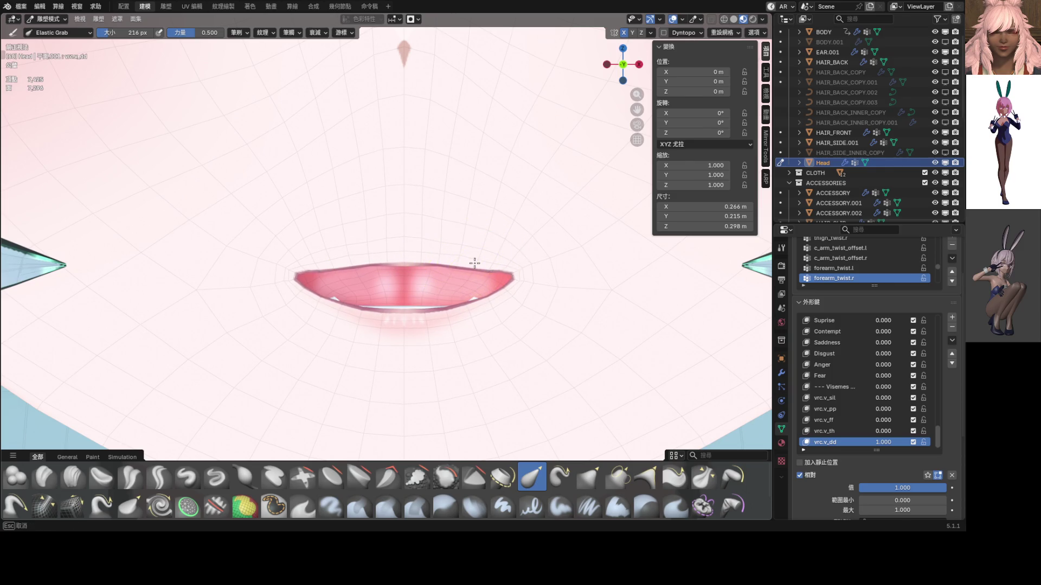
scroll(474, 264, up, 2)
shift+middle_drag(474, 264, 393, 268)
drag(467, 278, 454, 309)
scroll(449, 298, up, 5)
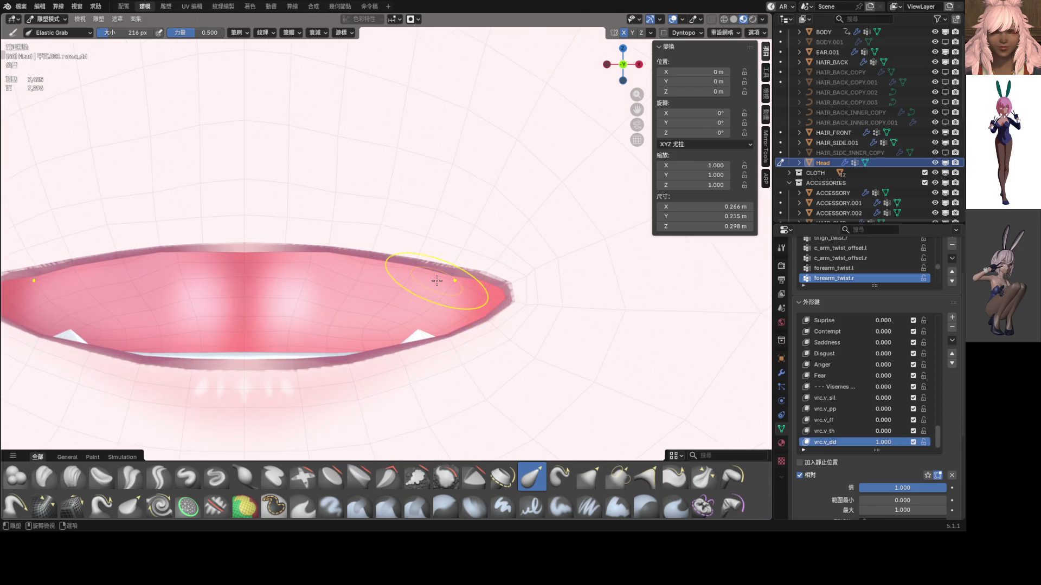
- Back in Edit Mode, move the lip-corner vertex and another upper-lip vertex vertically along Z
key(ctrl+Tab)
scroll(442, 281, up, 1)
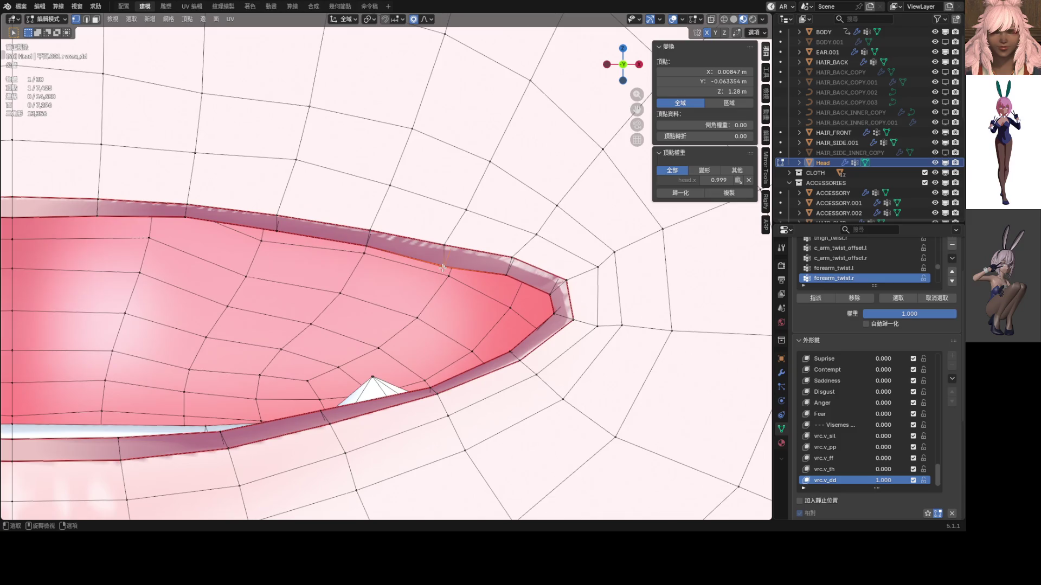
key(g)
key(z)
click(448, 264)
shift+middle_drag(448, 264, 565, 273)
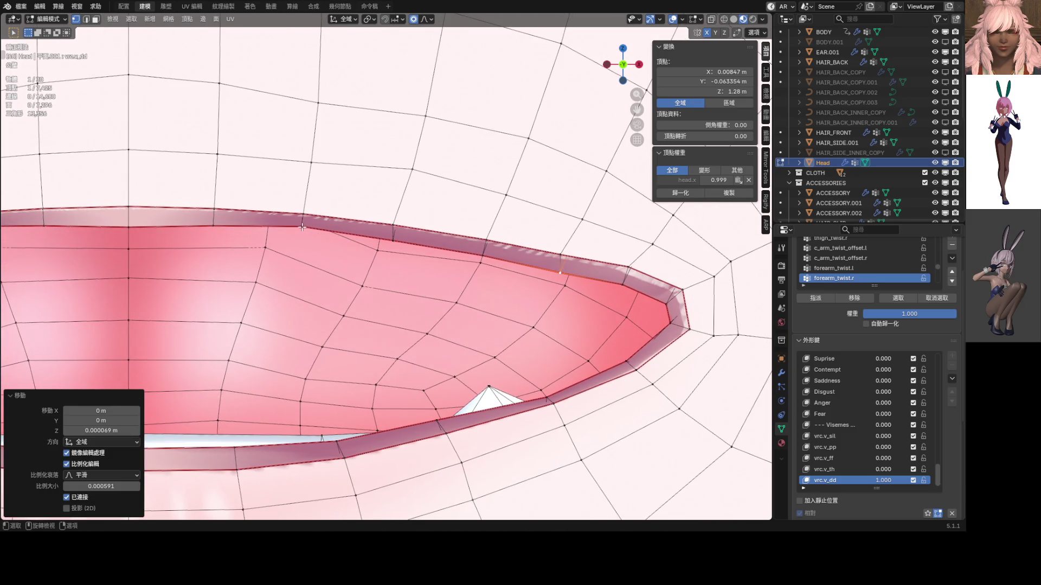
click(302, 230)
key(g)
key(z)
click(302, 232)
- Move three more upper-lip vertices, including a central one, to even out the lip
click(394, 226)
key(g)
click(449, 231)
click(407, 248)
key(g)
click(398, 241)
scroll(378, 251, down, 2)
shift+middle_drag(377, 251, 591, 255)
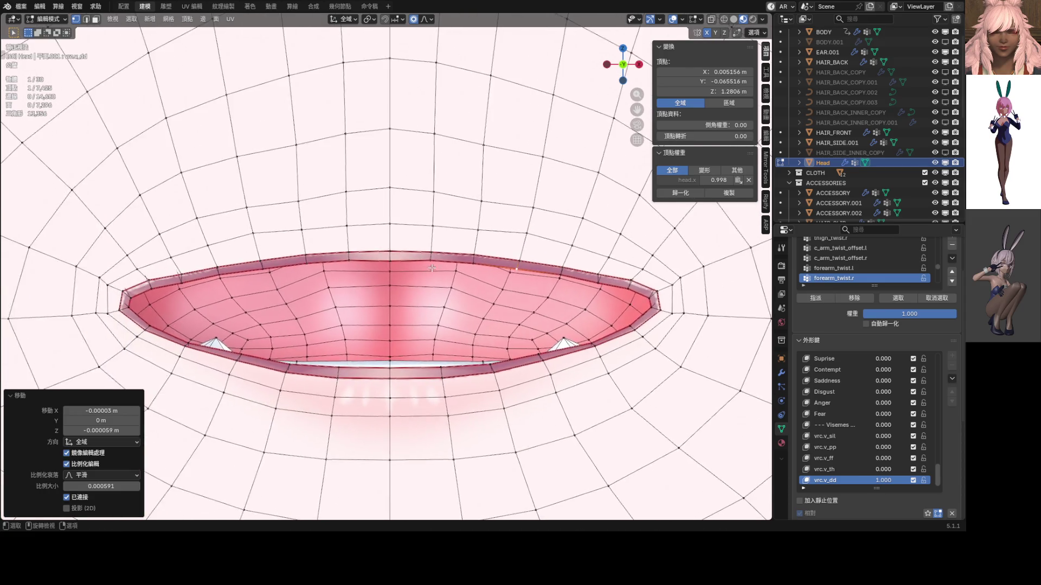
scroll(488, 260, up, 3)
click(477, 257)
key(g)
click(498, 264)
- Switch the Head to Object Mode and set vrc.v_dd to 0 to see the closed mouth
scroll(498, 263, down, 5)
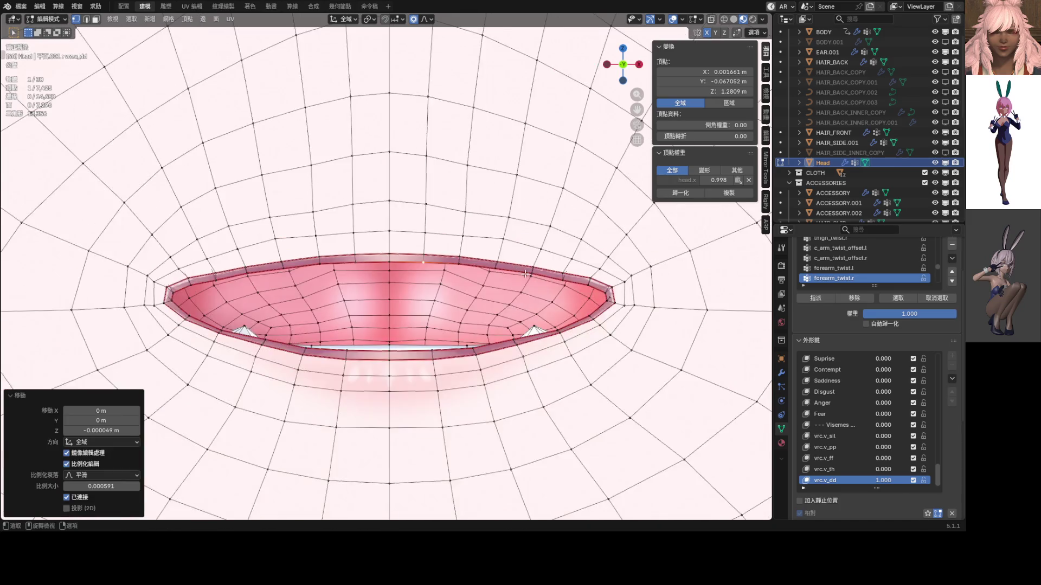
key(ctrl+Tab)
click(428, 293)
scroll(428, 294, down, 4)
scroll(428, 294, up, 1)
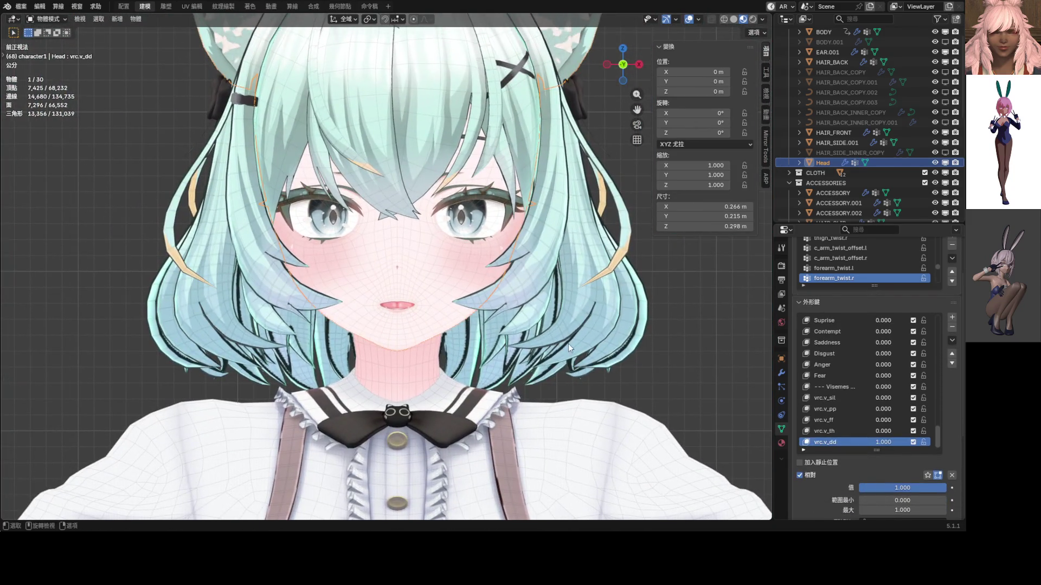
mouse_move(884, 442)
mouse_down()
mouse_move(862, 442)
mouse_move(916, 432)
mouse_move(872, 432)
mouse_move(916, 442)
mouse_move(867, 441)
mouse_move(889, 432)
mouse_move(916, 432)
mouse_move(867, 432)
mouse_move(916, 442)
mouse_up()
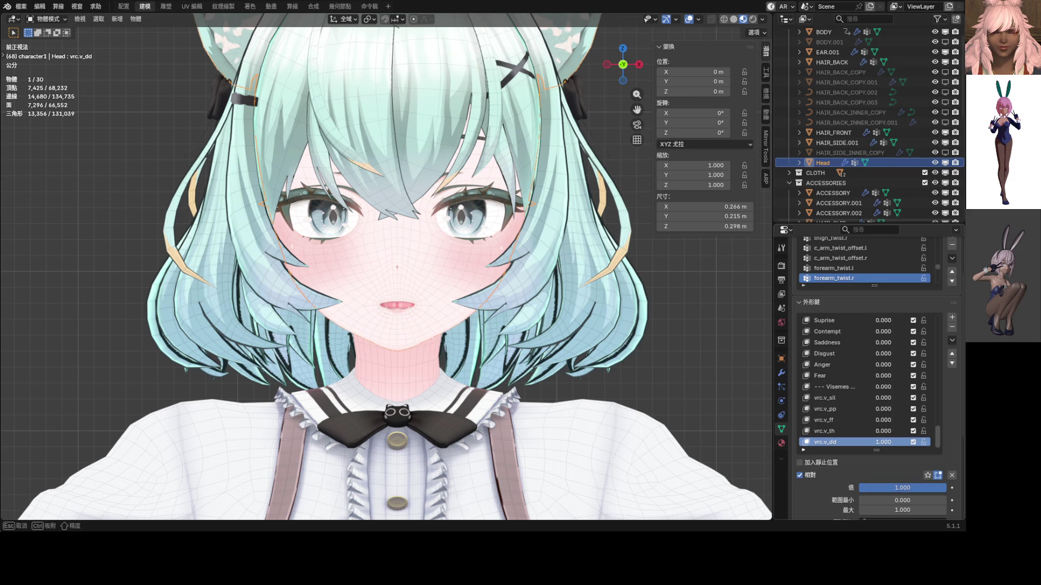
- In Sculpt Mode, set the Elastic Grab radius to 364 px and pull the lips slightly up and left
scroll(418, 327, up, 6)
key(ctrl+Tab)
click(414, 308)
key(f)
click(426, 295)
drag(402, 295, 381, 288)
- Orbit around the head, comparing the vrc.v_th pose with vrc.v_dd, and finish in front view
scroll(375, 289, down, 6)
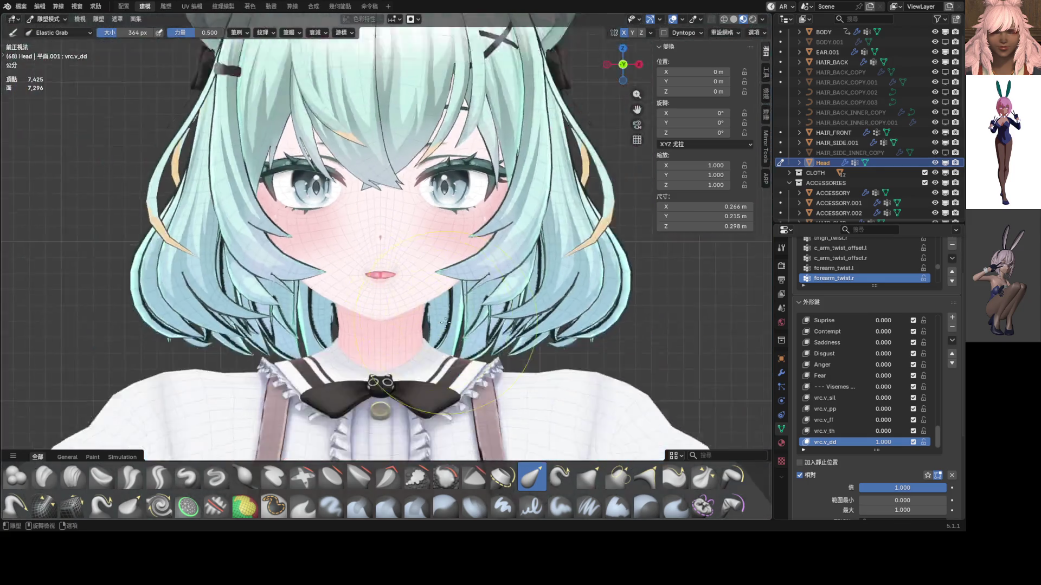
scroll(380, 293, up, 6)
scroll(413, 299, down, 3)
middle_drag(413, 300, 279, 292)
mouse_move(881, 441)
mouse_down()
mouse_move(851, 441)
mouse_move(915, 431)
mouse_up()
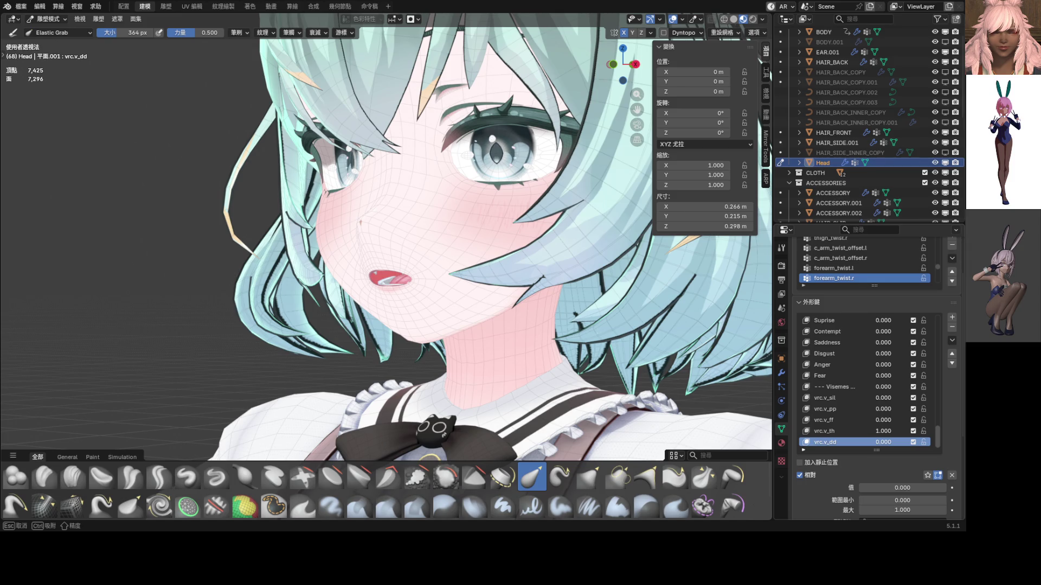
mouse_move(542, 304)
middle_down()
mouse_move(466, 302)
mouse_move(569, 303)
mouse_move(677, 326)
mouse_move(806, 407)
middle_up()
mouse_move(881, 430)
mouse_down()
mouse_move(851, 430)
mouse_move(916, 441)
mouse_up()
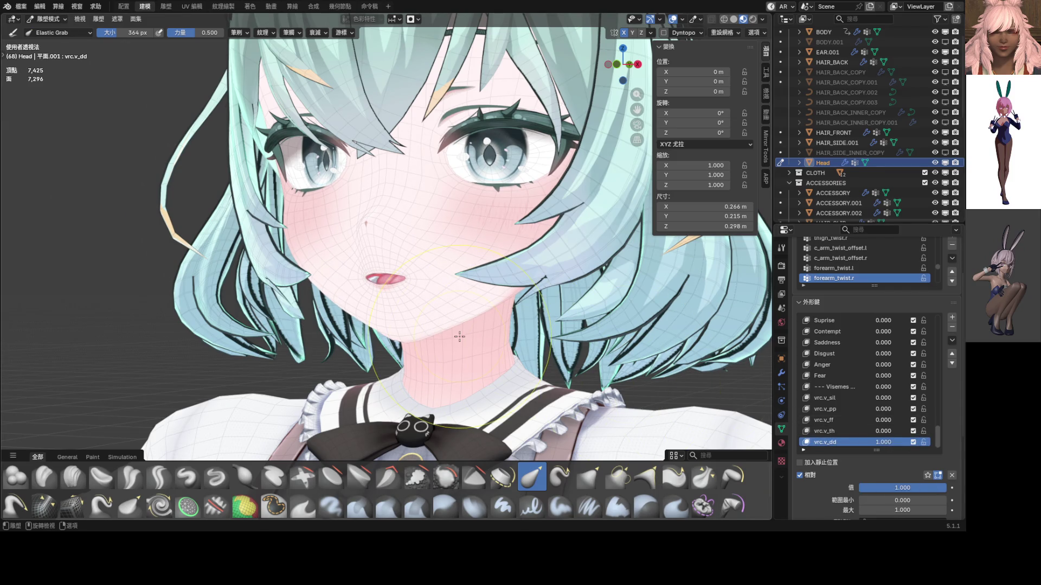
scroll(459, 336, down, 3)
scroll(430, 320, up, 6)
mouse_move(429, 321)
middle_down()
mouse_move(329, 325)
mouse_move(348, 331)
middle_up()
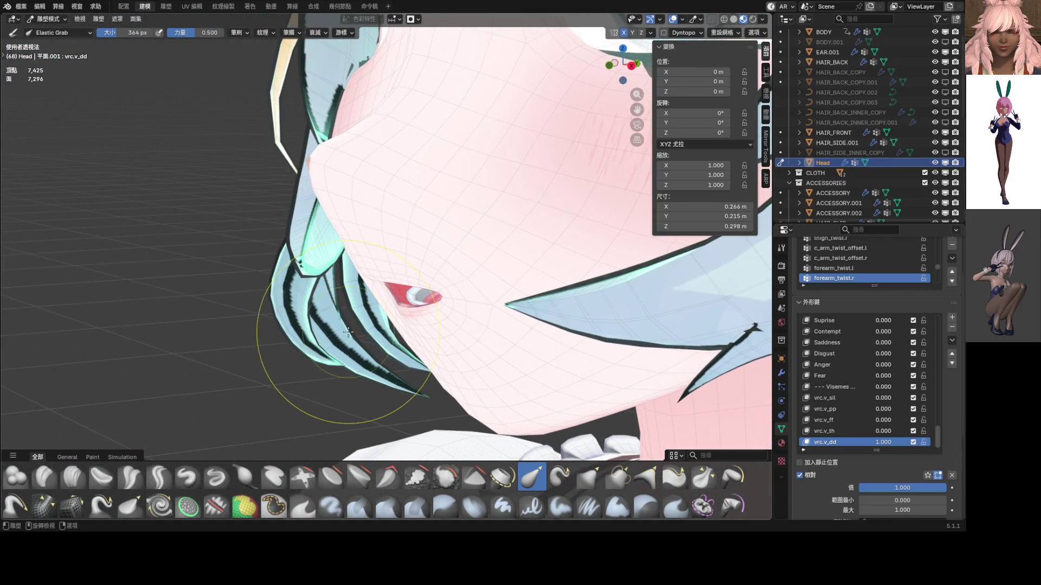
key(KP_1)
- Undo the last change, set vrc.v_dd back to full strength and leave sculpting
key(ctrl+z)
key(ctrl+z)
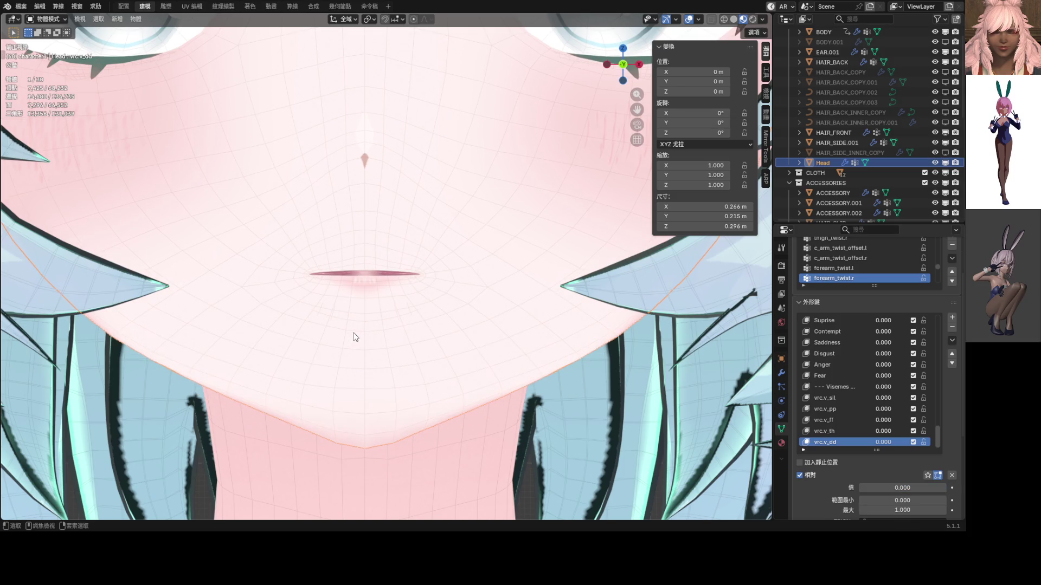
key(ctrl+Tab)
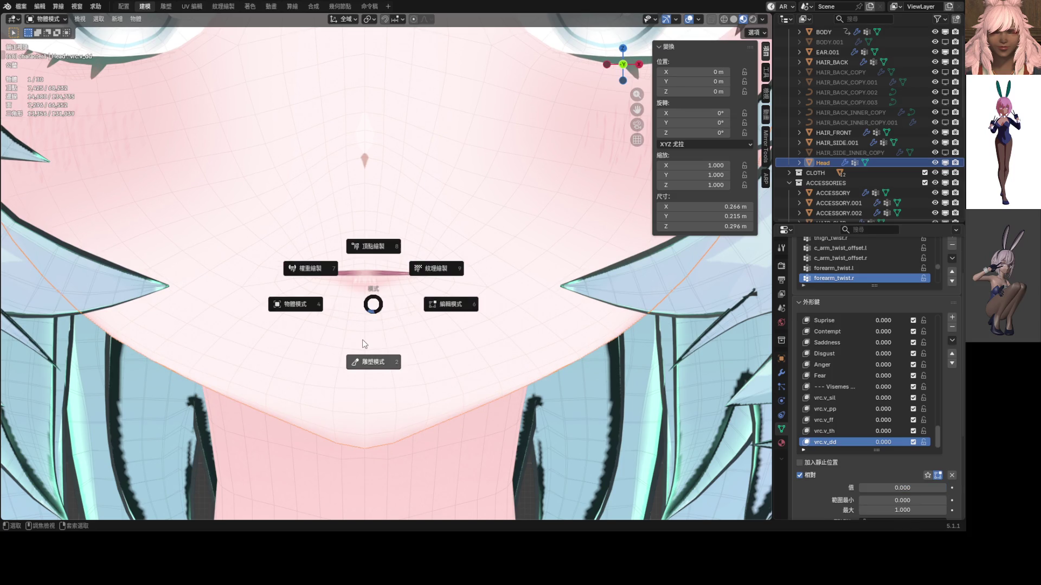
click(362, 343)
drag(883, 442, 922, 442)
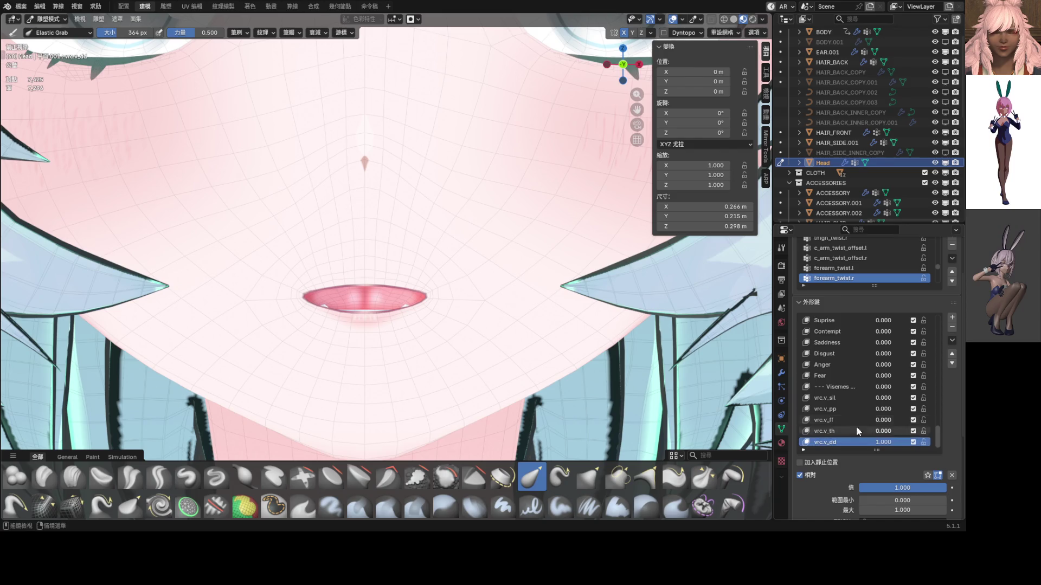
scroll(328, 295, down, 8)
key(ctrl+Tab)
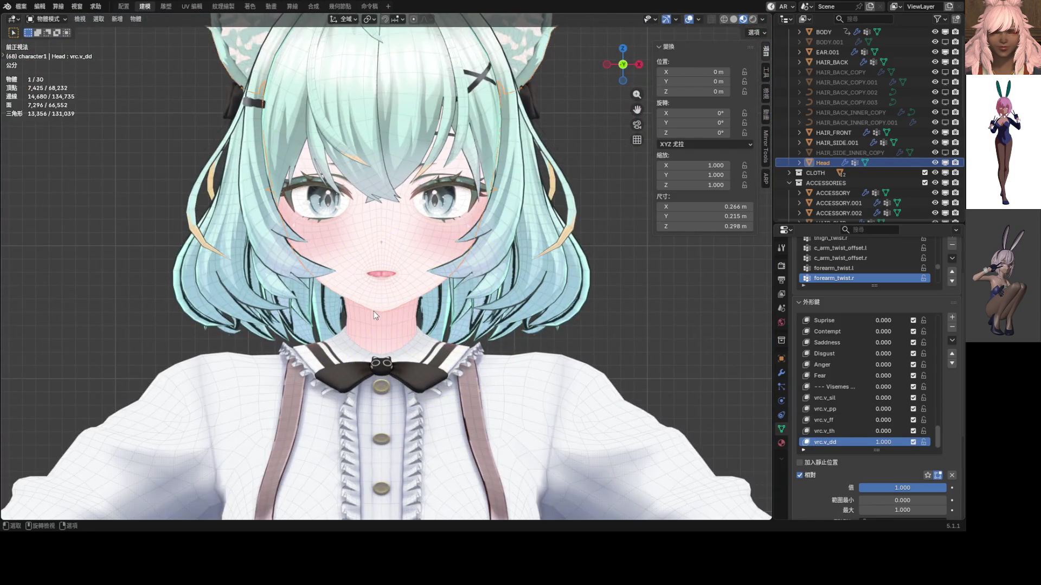
- Enter Sculpt Mode, undo the last stroke, and size the Elastic Grab brush to 244 px
key(Tab)
scroll(382, 295, up, 5)
key(ctrl+Tab)
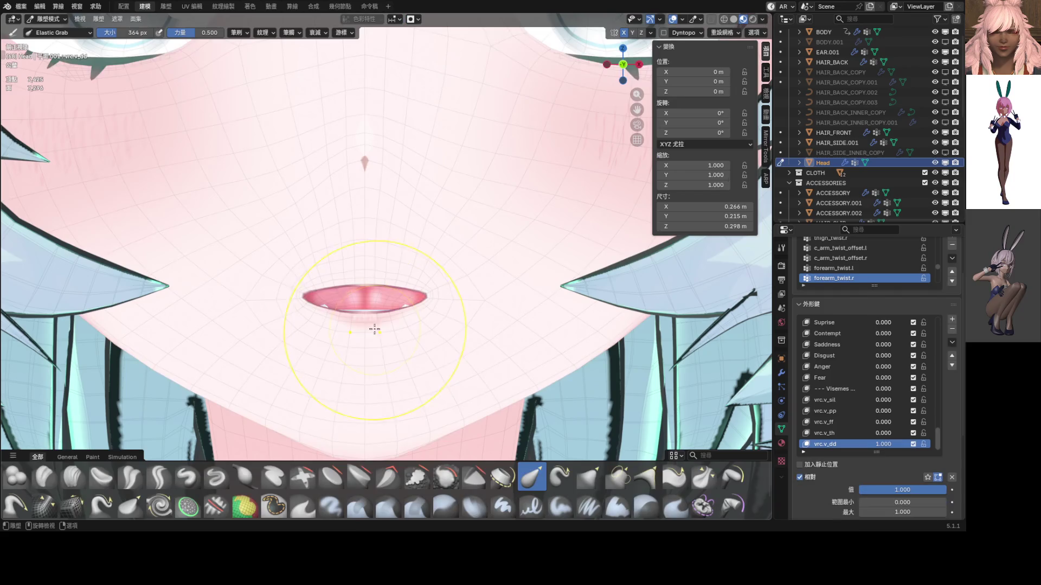
key(f)
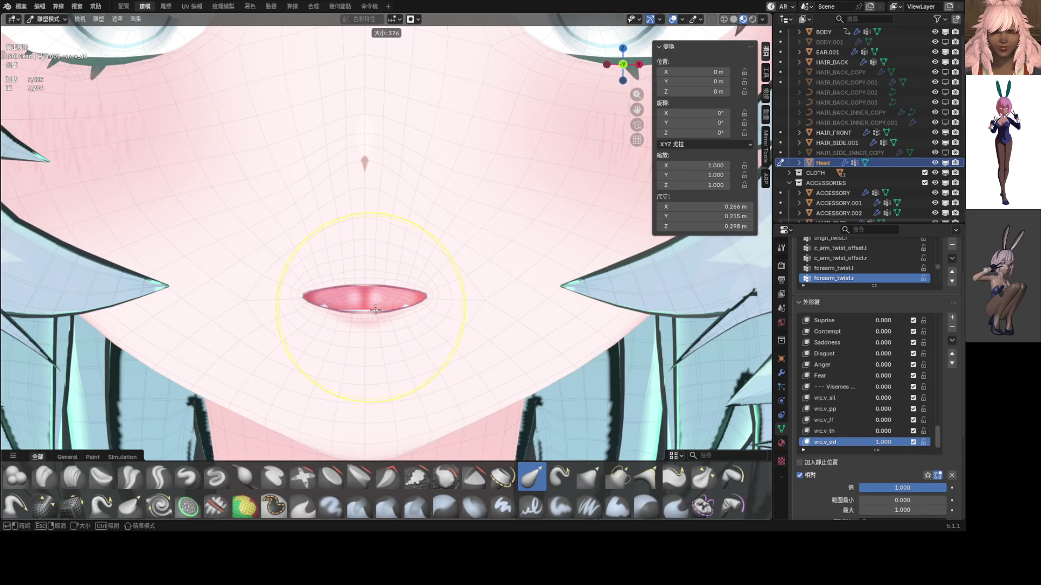
click(410, 320)
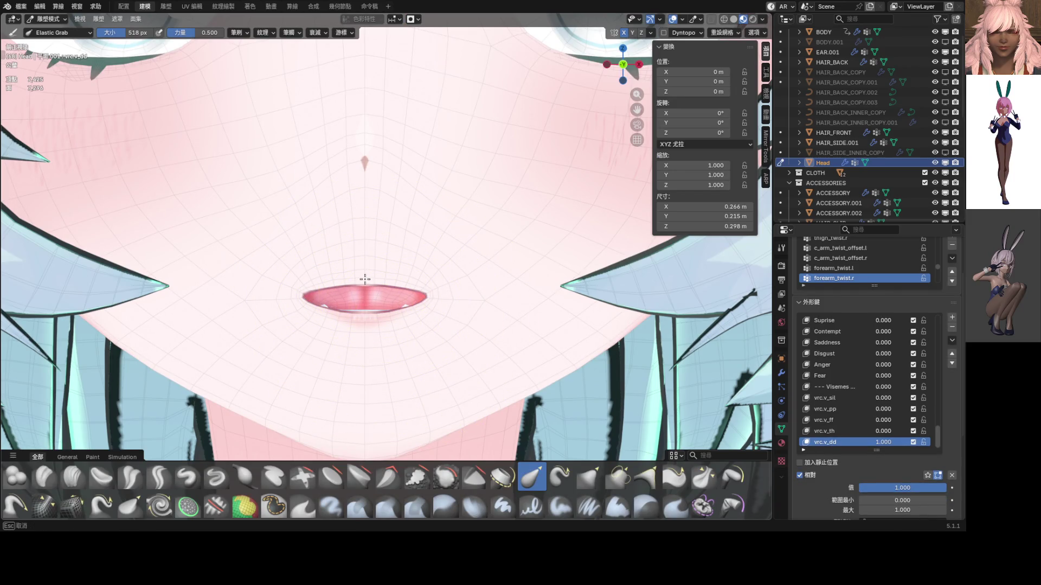
key(ctrl+z)
scroll(380, 296, down, 5)
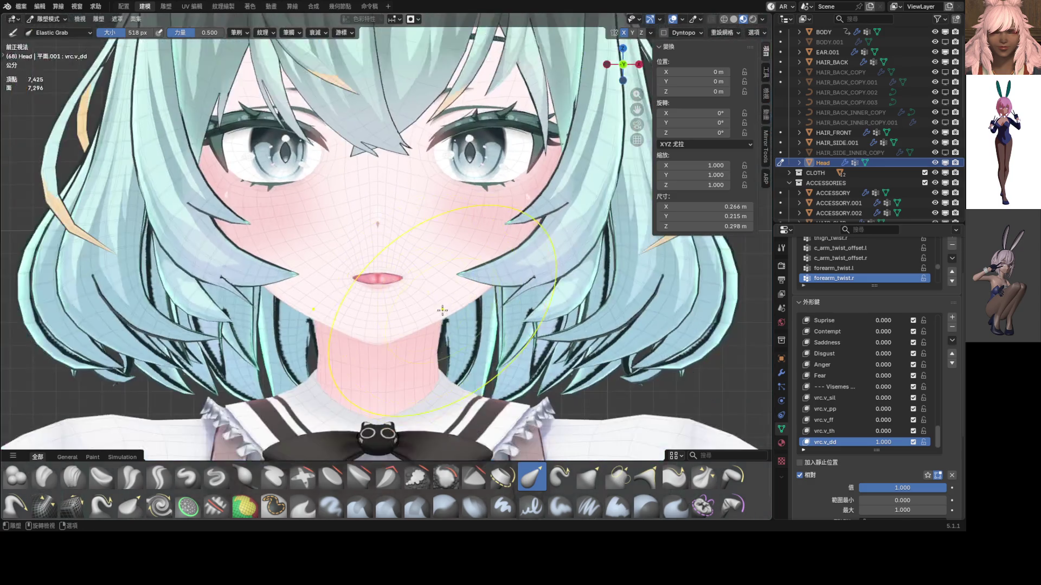
scroll(379, 295, up, 5)
key(f)
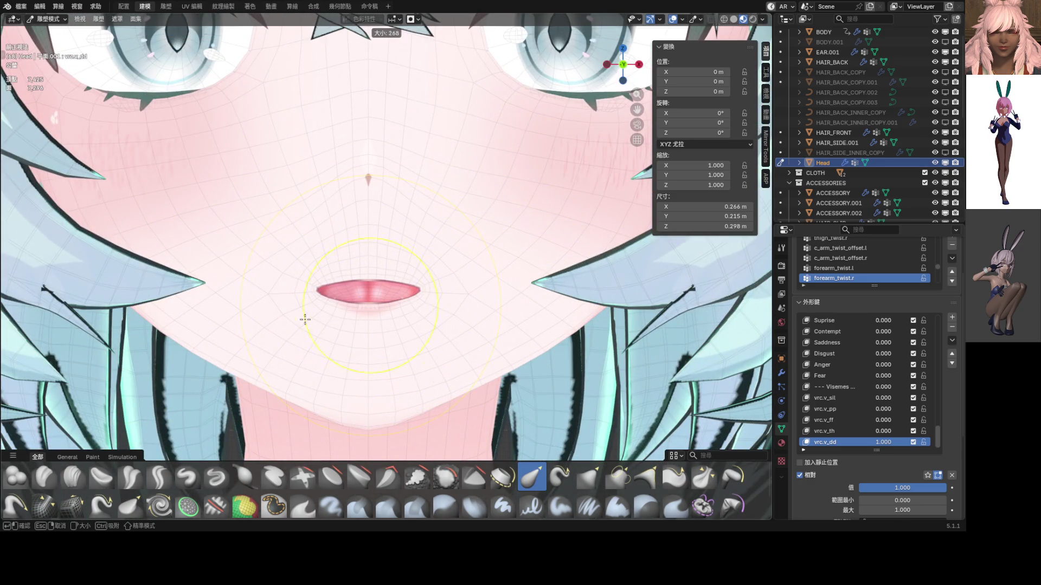
click(299, 326)
- Sculpt the lower lip so the lips close over the teeth, and reshape the right mouth corner
drag(367, 320, 364, 331)
mouse_move(367, 274)
mouse_down()
mouse_move(367, 253)
mouse_move(343, 270)
mouse_move(337, 193)
mouse_move(272, 196)
mouse_up()
scroll(417, 275, down, 4)
scroll(376, 300, up, 4)
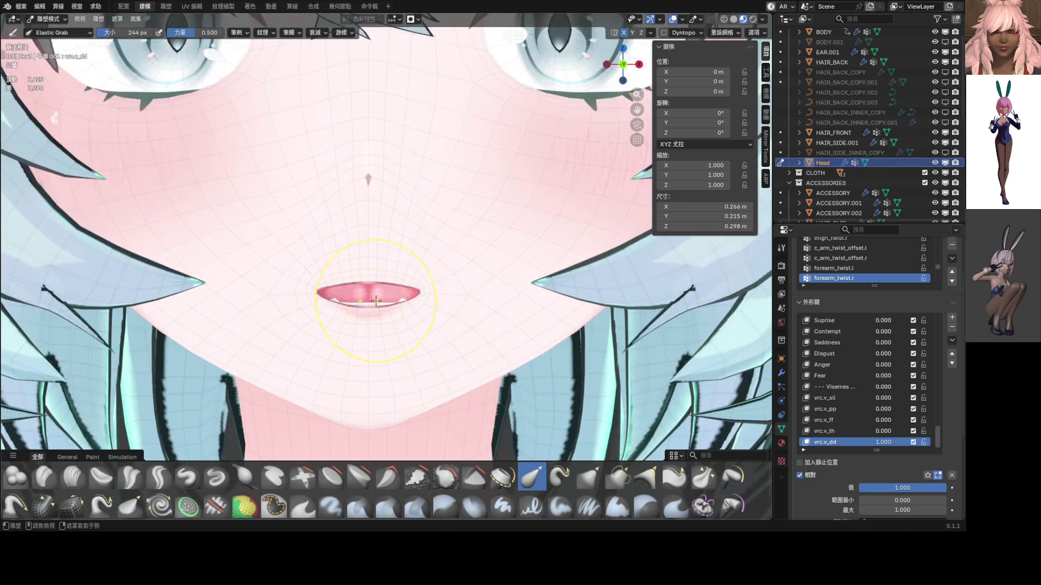
drag(368, 268, 367, 241)
scroll(440, 307, down, 4)
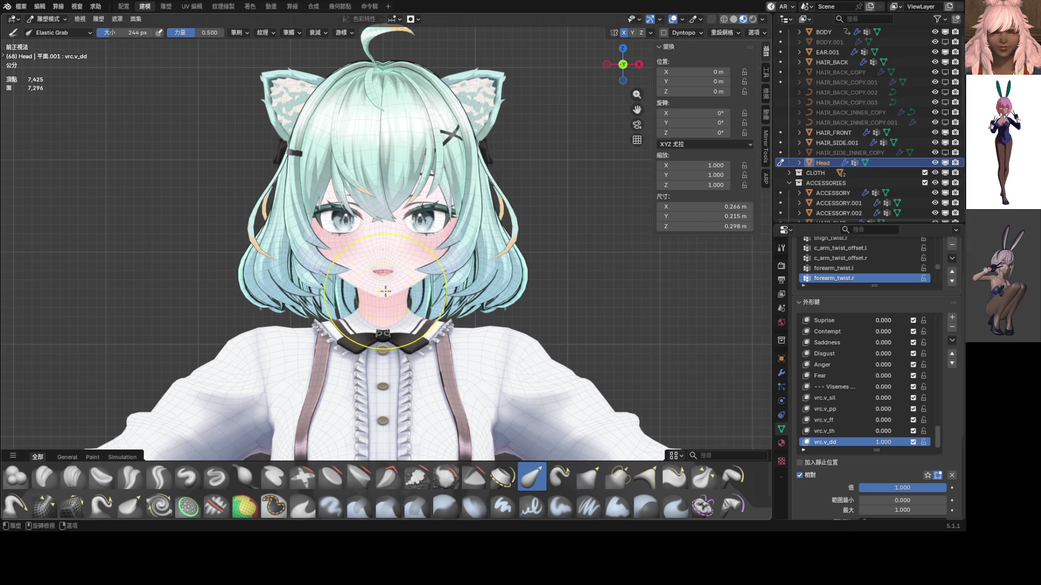
scroll(385, 291, up, 6)
mouse_move(454, 299)
mouse_down()
mouse_move(464, 343)
mouse_move(457, 330)
mouse_up()
scroll(434, 309, down, 8)
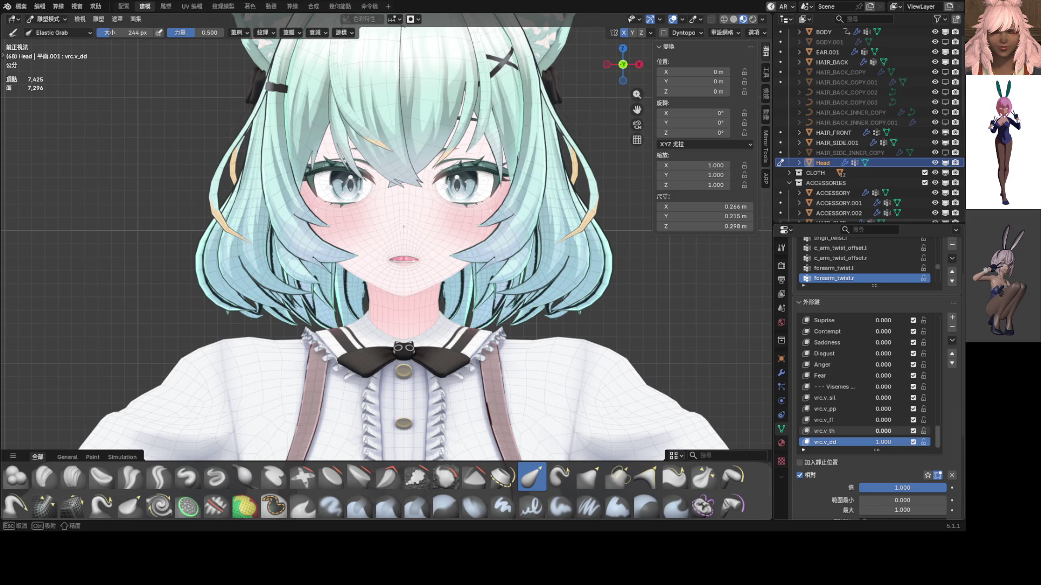
- Compare vrc.v_dd against vrc.v_th, undo the last stroke, then set both weights to 0
drag(883, 443, 864, 442)
mouse_move(883, 432)
mouse_down()
mouse_move(932, 432)
mouse_move(867, 432)
mouse_up()
drag(878, 488, 946, 488)
scroll(444, 278, up, 8)
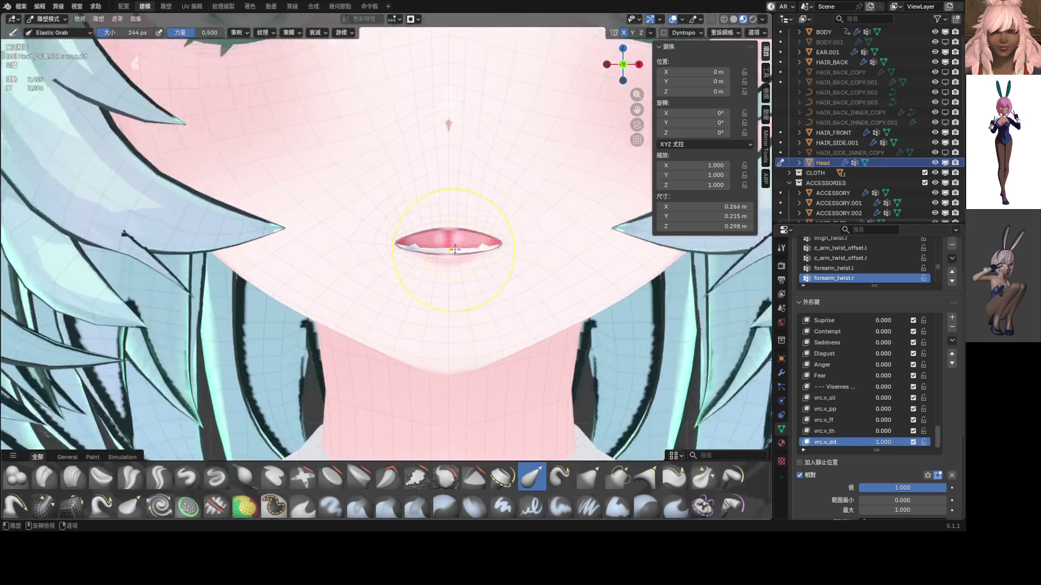
key(ctrl+z)
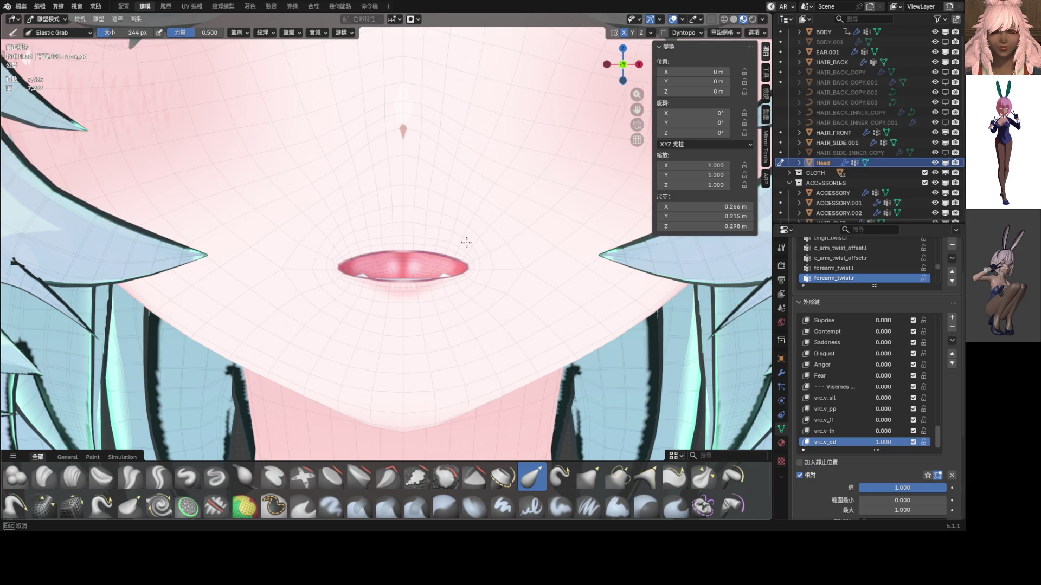
scroll(466, 243, down, 10)
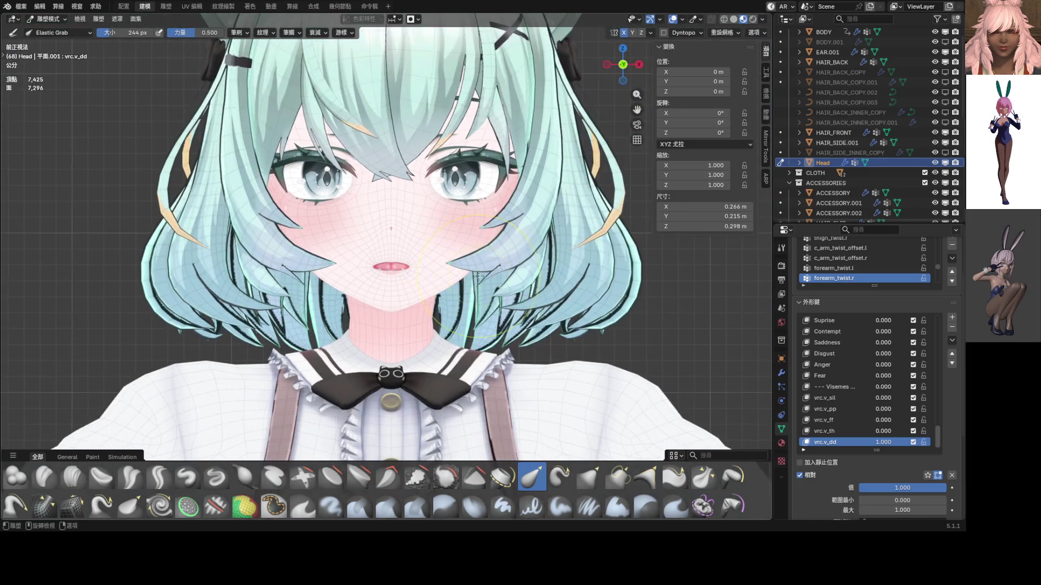
drag(921, 487, 867, 487)
mouse_move(883, 431)
mouse_down()
mouse_move(894, 431)
mouse_move(885, 444)
mouse_move(930, 445)
mouse_move(887, 444)
mouse_up()
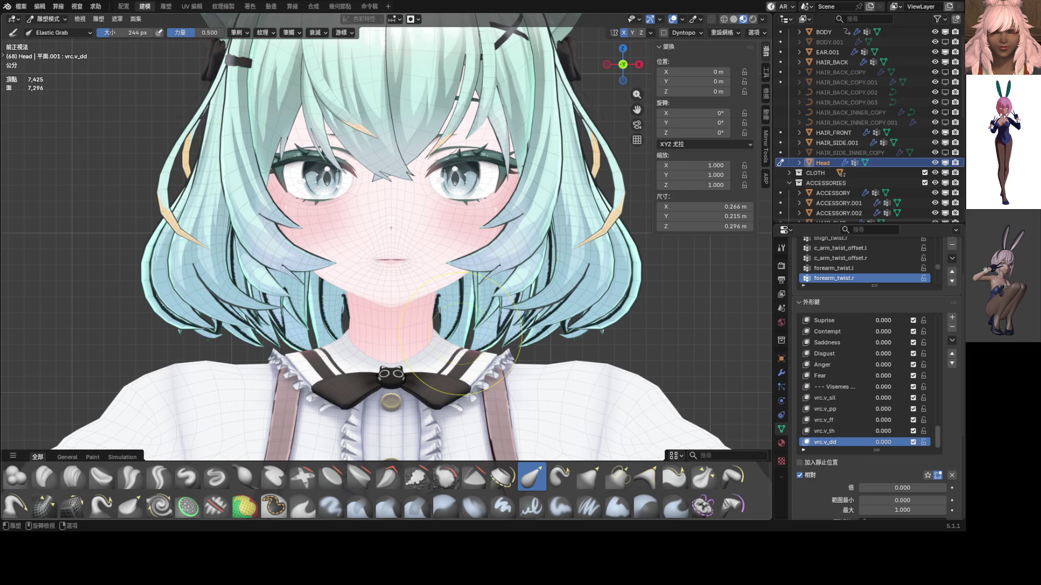
drag(939, 435, 951, 318)
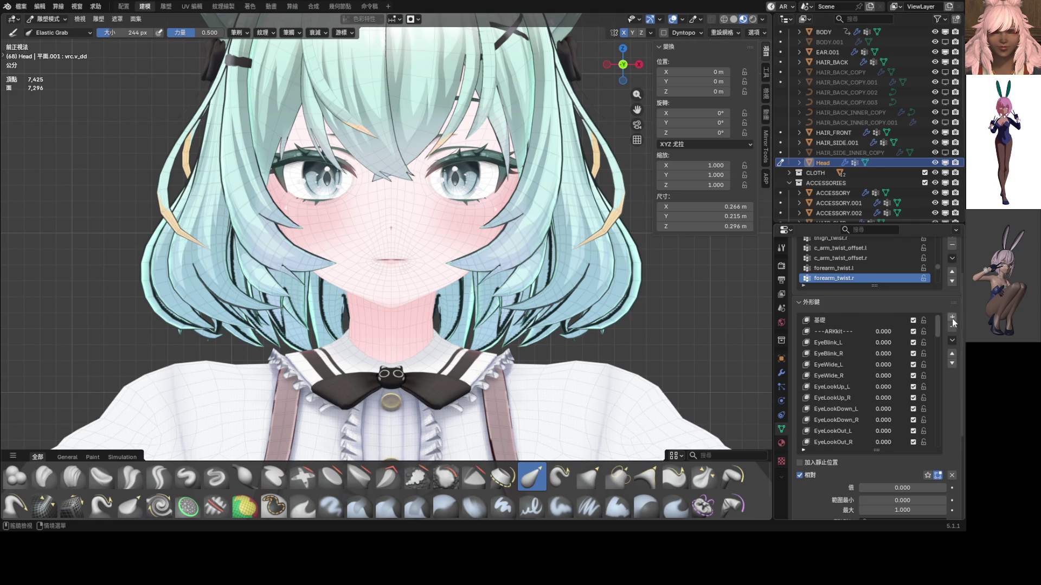
- Return the Head to Object Mode and set the JawOpen shape key to 0.500
key(ctrl+Tab)
scroll(863, 400, down, 3)
scroll(860, 416, down, 6)
mouse_move(884, 431)
mouse_down()
mouse_move(916, 431)
mouse_move(875, 432)
mouse_move(889, 438)
mouse_up()
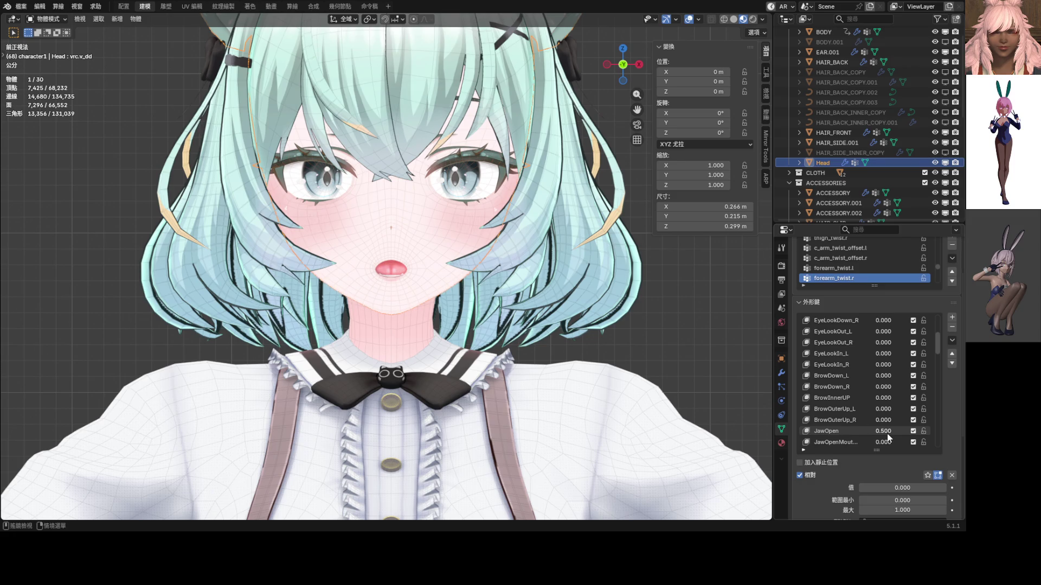
click(952, 339)
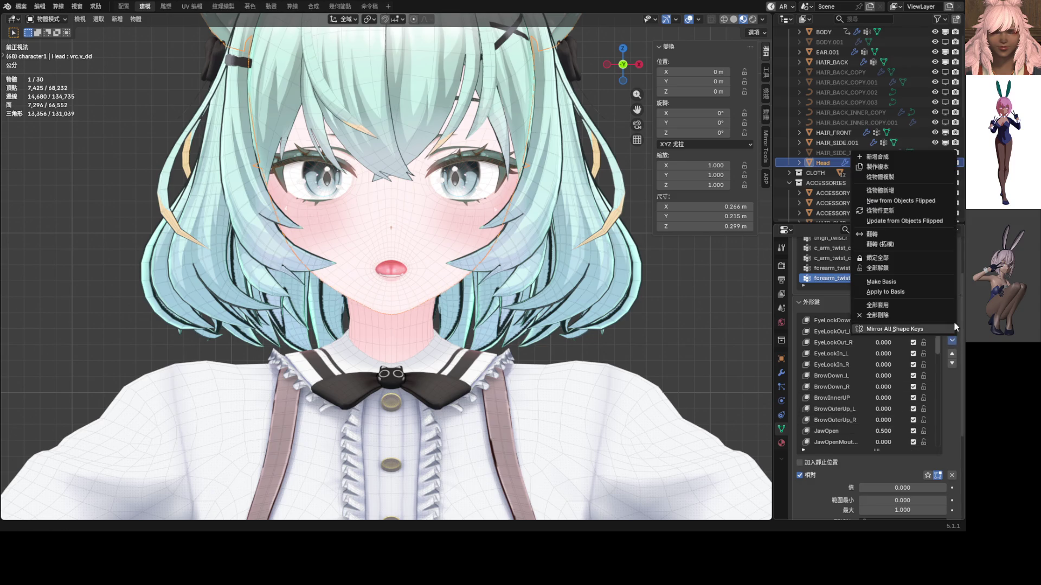
- Make a New Shape from Mix, clear all weights, set the new key to 1 and name it vrc.v_kk
click(895, 160)
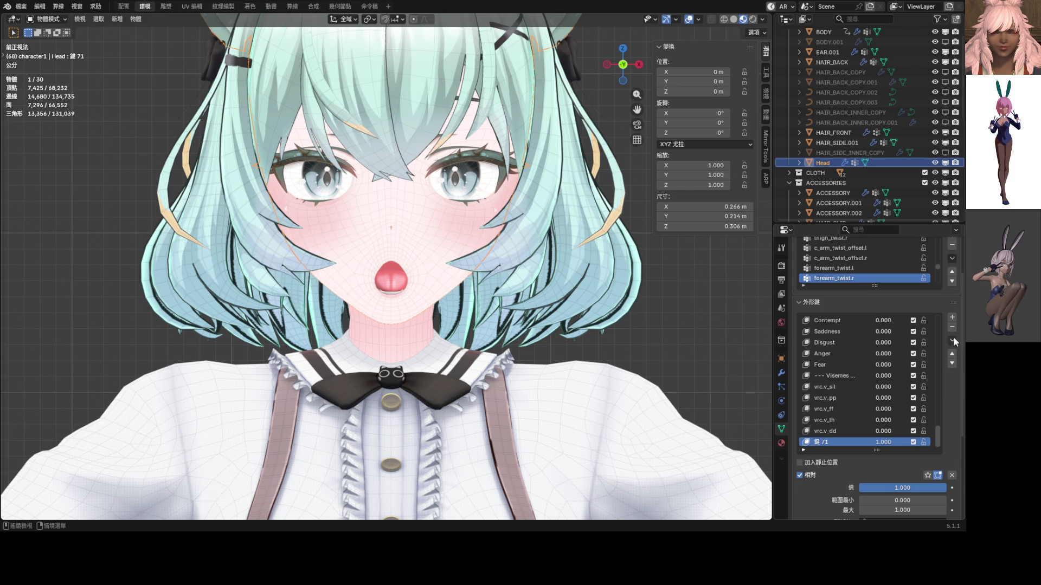
click(951, 474)
click(883, 442)
text(1)
key(Return)
double_click(820, 442)
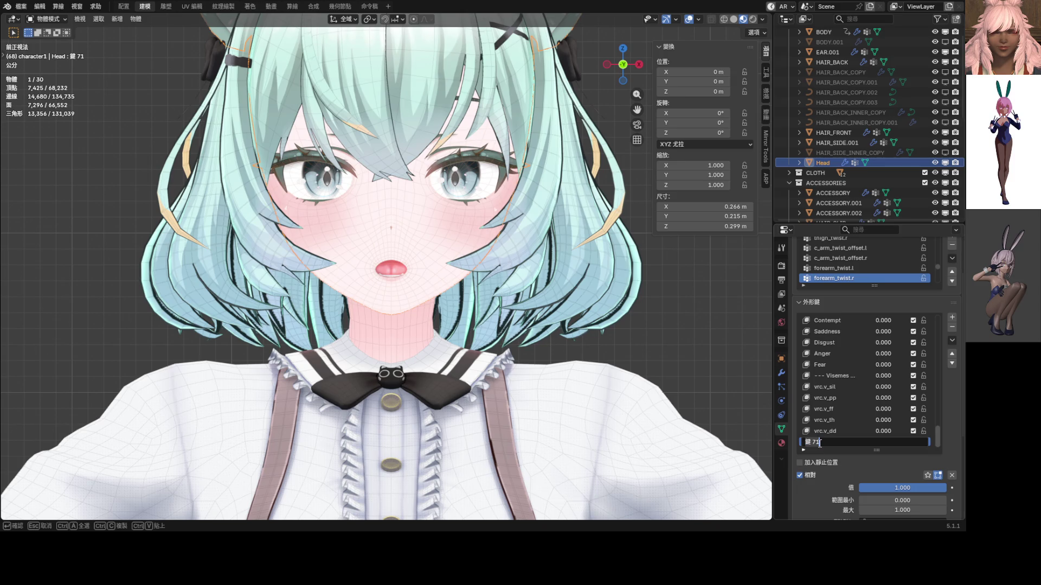
text(vr)
text(c.v)
text(_kk)
key(Return)
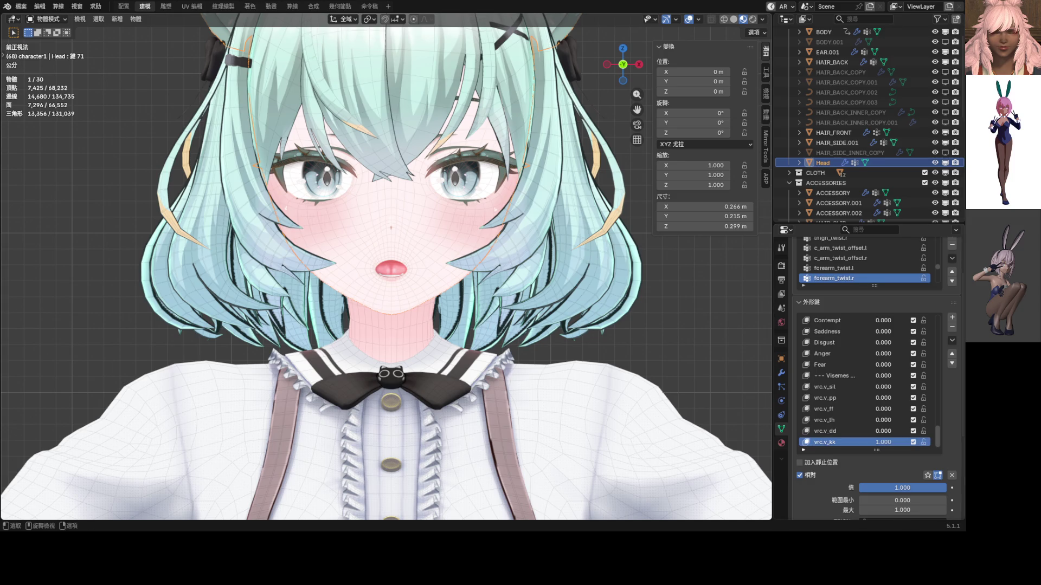
scroll(435, 279, up, 6)
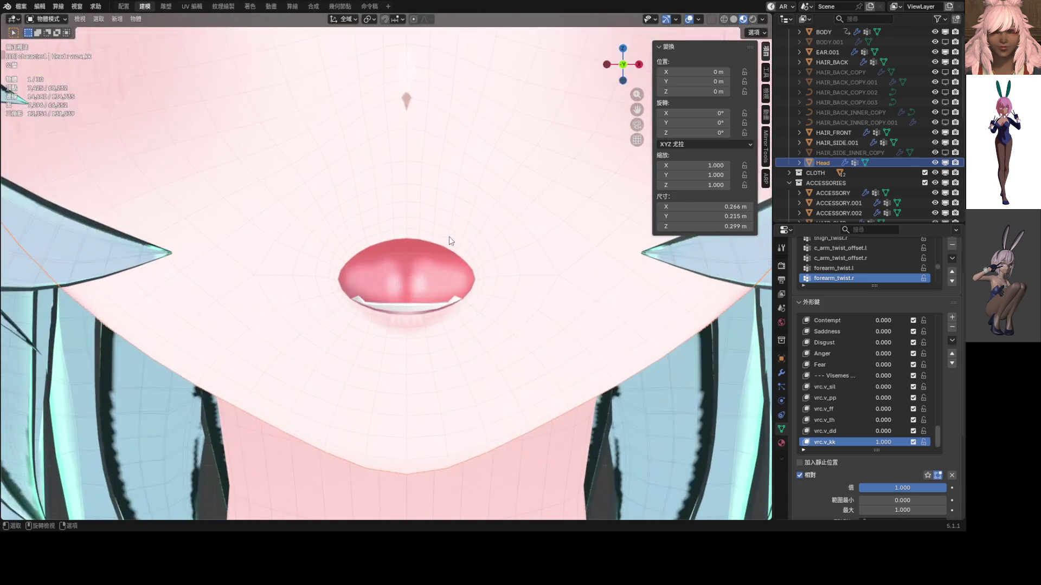
- Enter Sculpt Mode, turn off Topology auto-masking, and pull the upper lip up and lower lip down
key(Tab)
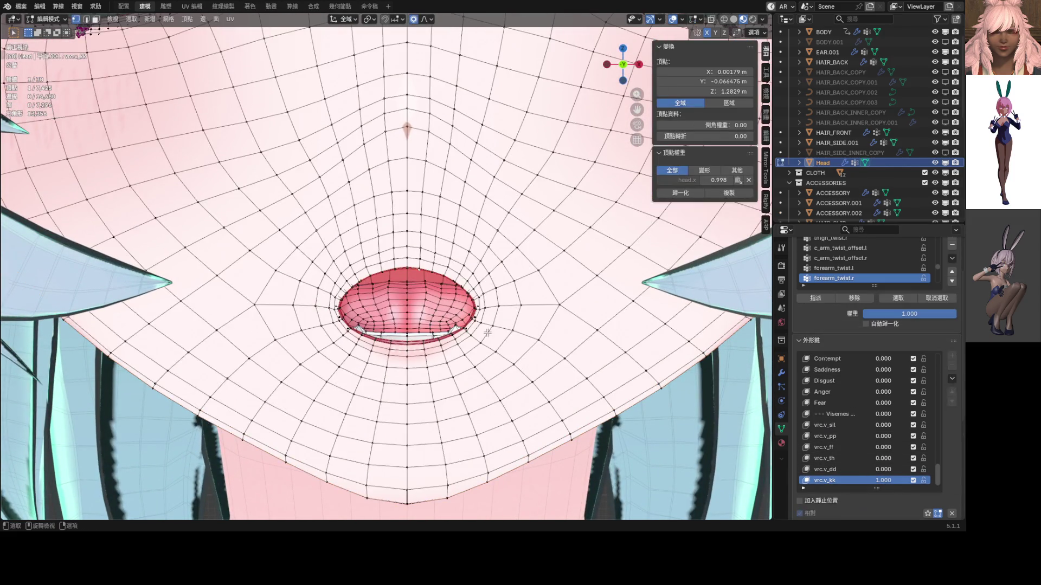
scroll(475, 282, up, 1)
key(ctrl+Tab)
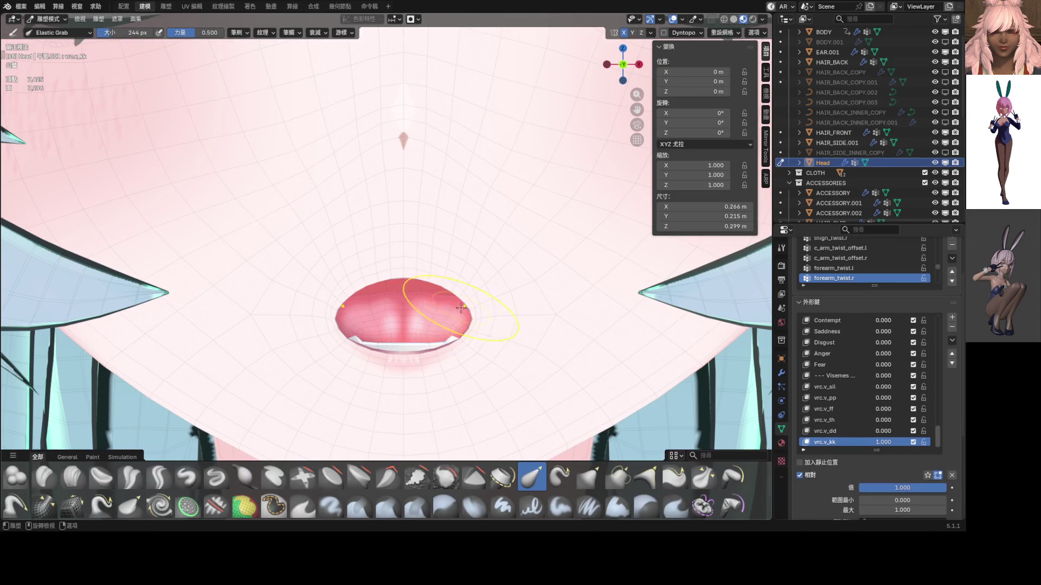
click(417, 21)
click(381, 52)
mouse_move(455, 291)
mouse_down()
mouse_move(469, 239)
mouse_move(399, 264)
mouse_move(404, 238)
mouse_up()
mouse_move(441, 346)
mouse_down()
mouse_move(446, 369)
mouse_move(458, 370)
mouse_up()
- Try widening the lips, undo twice, then reshape the lips and surrounding area into a rounded opening
scroll(491, 319, down, 7)
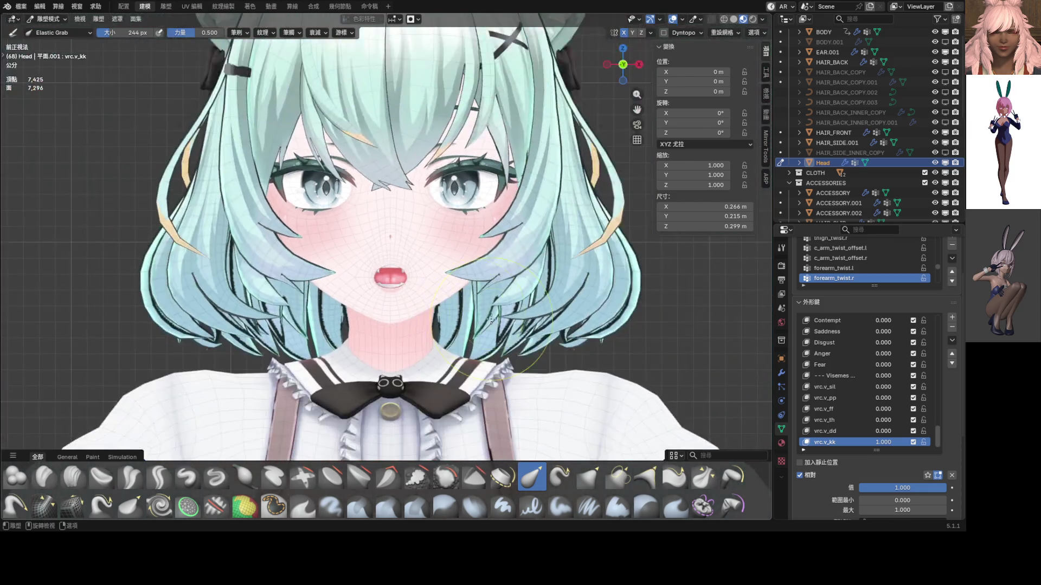
scroll(472, 302, up, 2)
scroll(453, 296, up, 5)
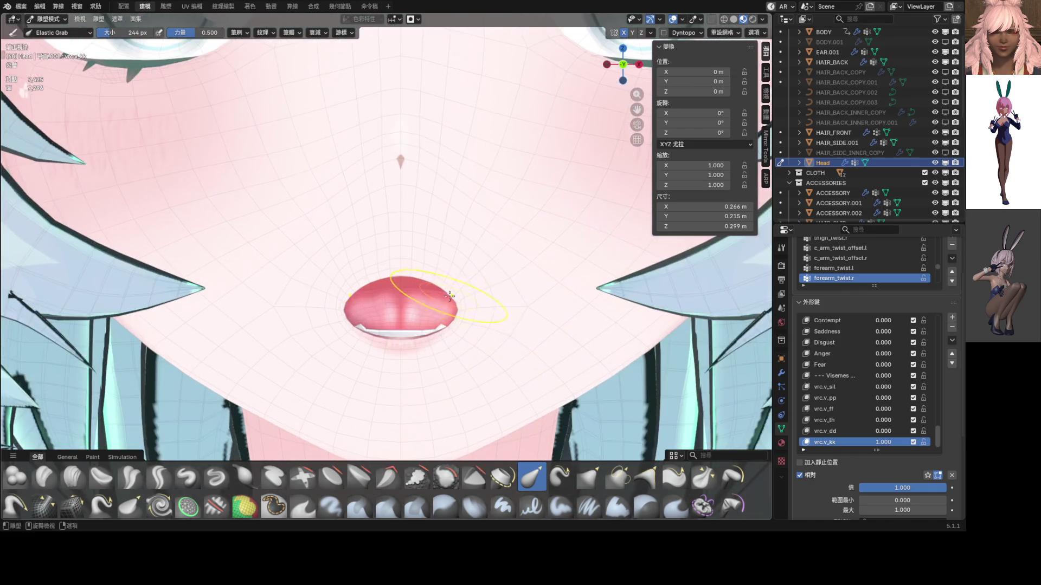
mouse_move(441, 292)
mouse_down()
mouse_move(511, 327)
mouse_move(499, 318)
mouse_move(496, 350)
mouse_move(452, 309)
mouse_up()
key(ctrl+z)
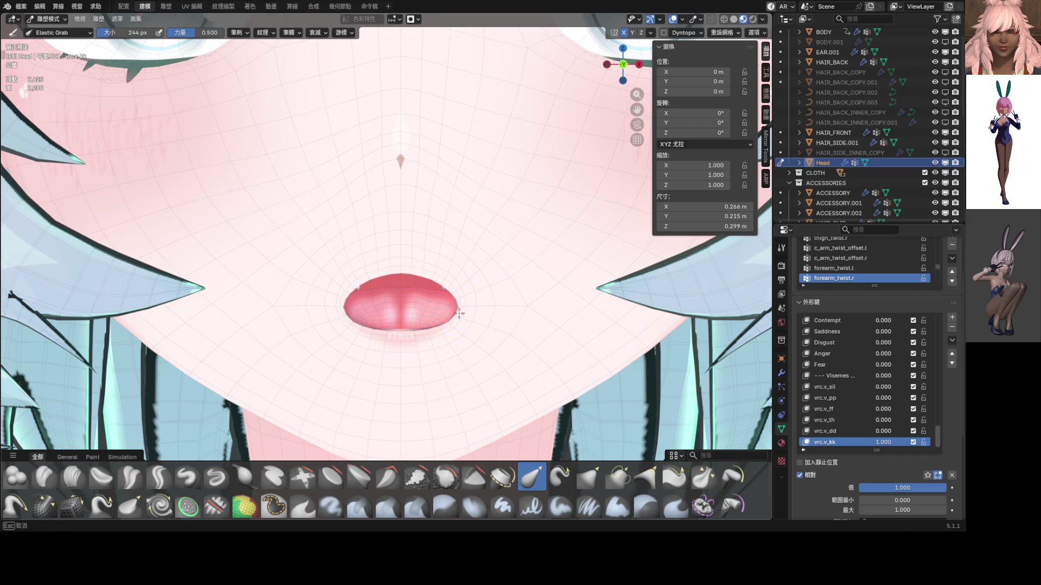
key(ctrl+z)
key(ctrl+z)
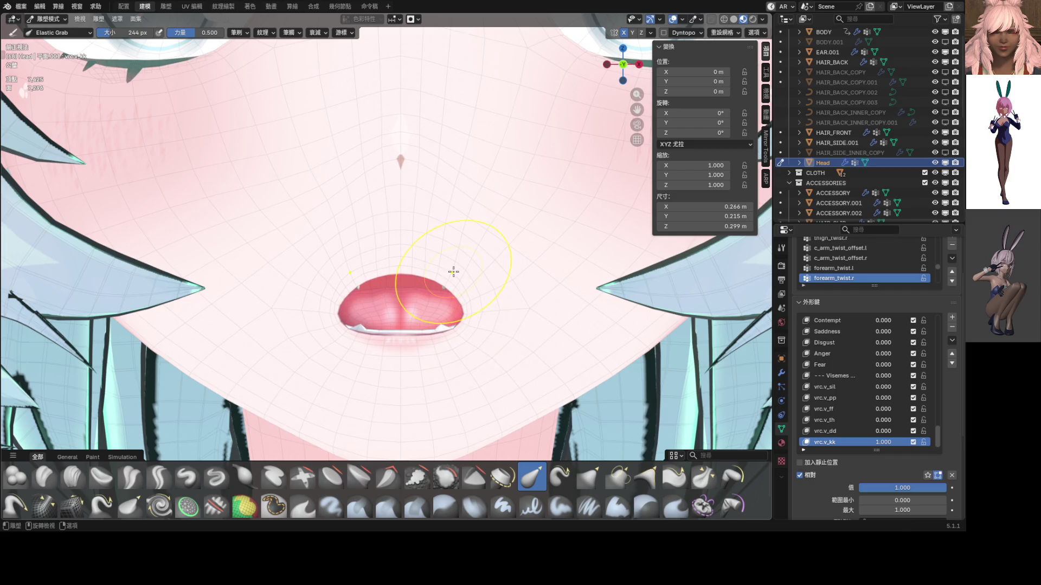
scroll(453, 274, down, 6)
scroll(450, 279, up, 6)
drag(446, 285, 454, 306)
scroll(457, 312, down, 2)
scroll(457, 312, down, 6)
scroll(401, 321, up, 6)
drag(401, 321, 401, 306)
scroll(465, 320, down, 3)
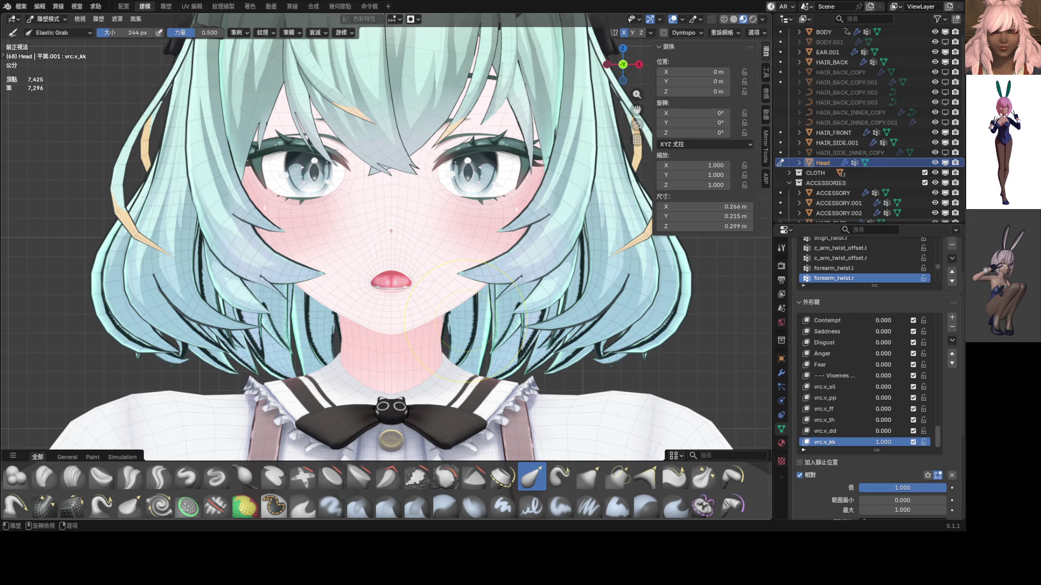
- Raise the upper lip, pull down and reshape the lower lip, and adjust the right mouth edge
scroll(418, 265, up, 5)
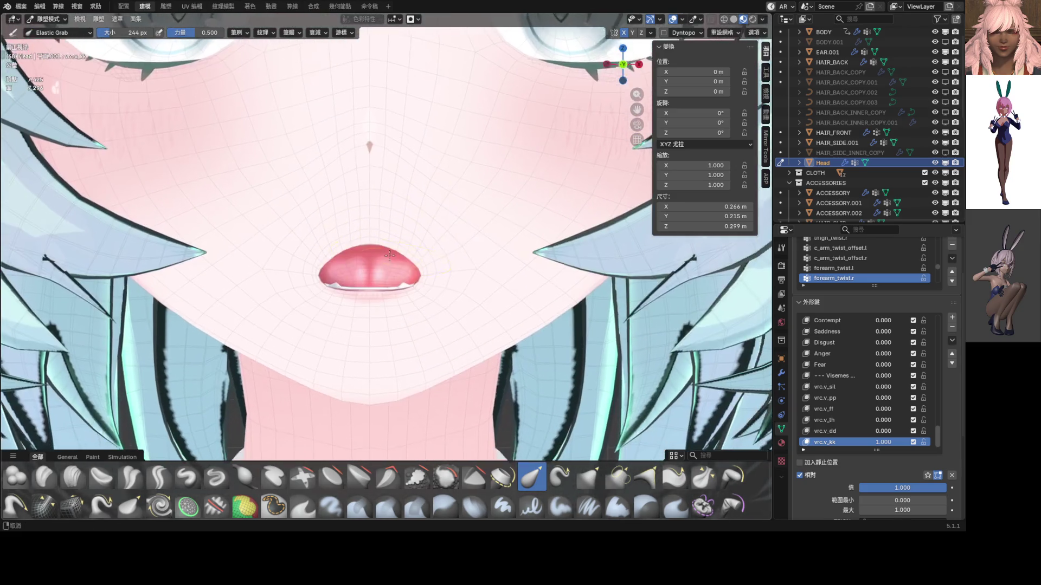
drag(428, 252, 434, 238)
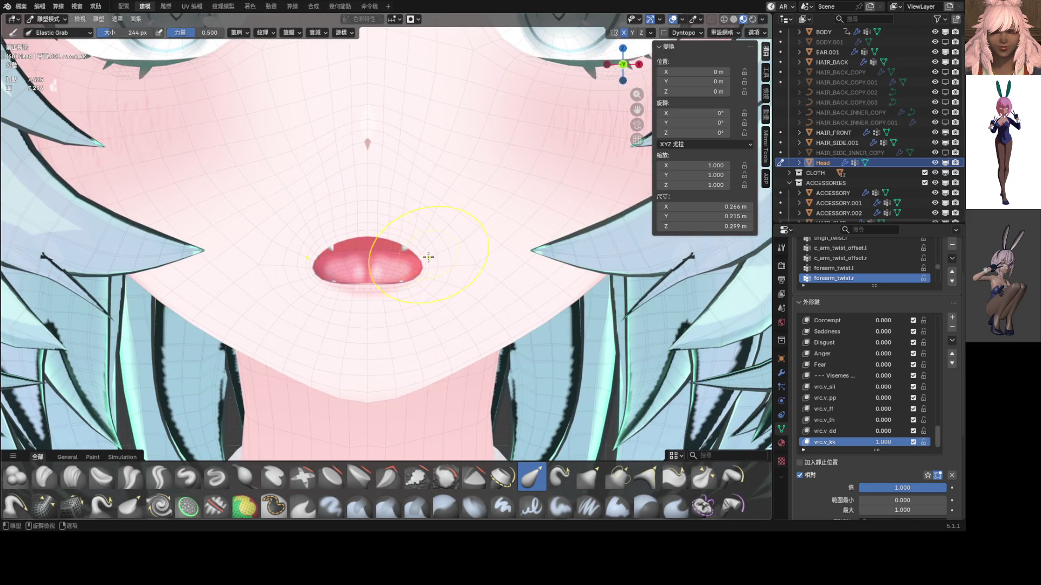
drag(420, 275, 434, 298)
drag(425, 239, 432, 239)
mouse_move(417, 277)
mouse_down()
mouse_move(414, 286)
mouse_move(428, 289)
mouse_up()
scroll(428, 288, down, 5)
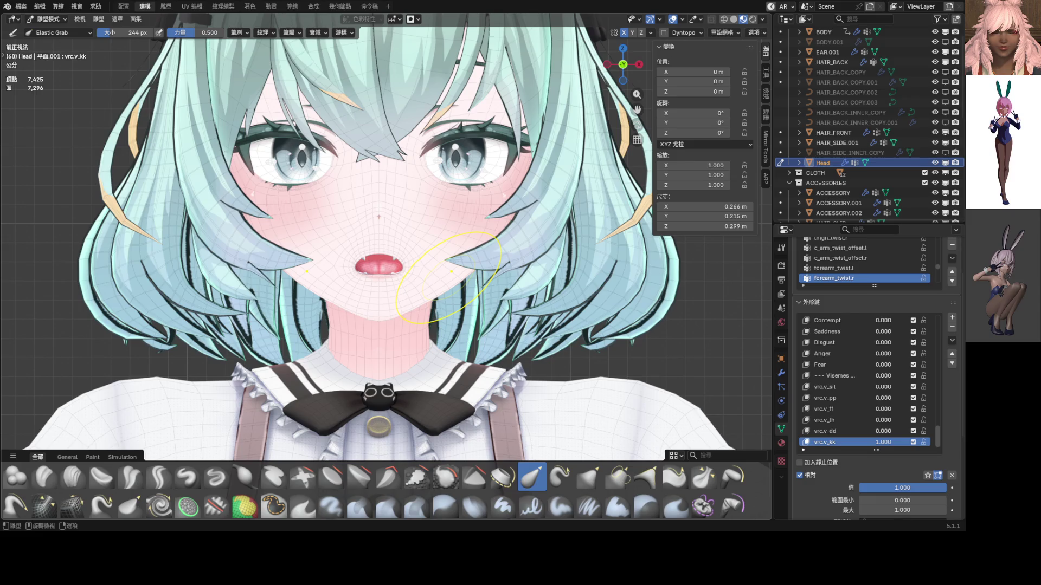
scroll(452, 271, up, 8)
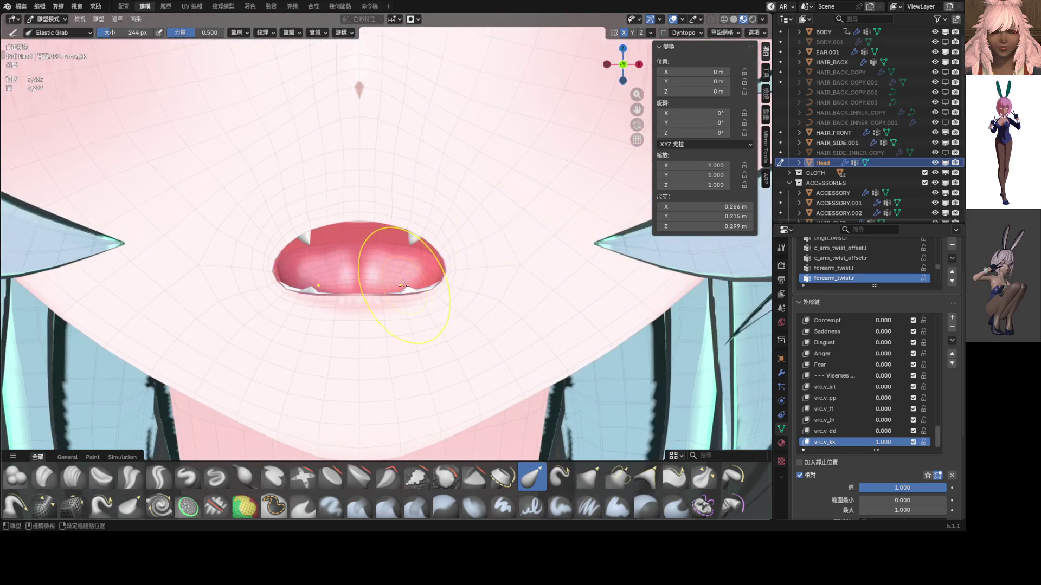
drag(493, 274, 502, 254)
scroll(493, 263, down, 7)
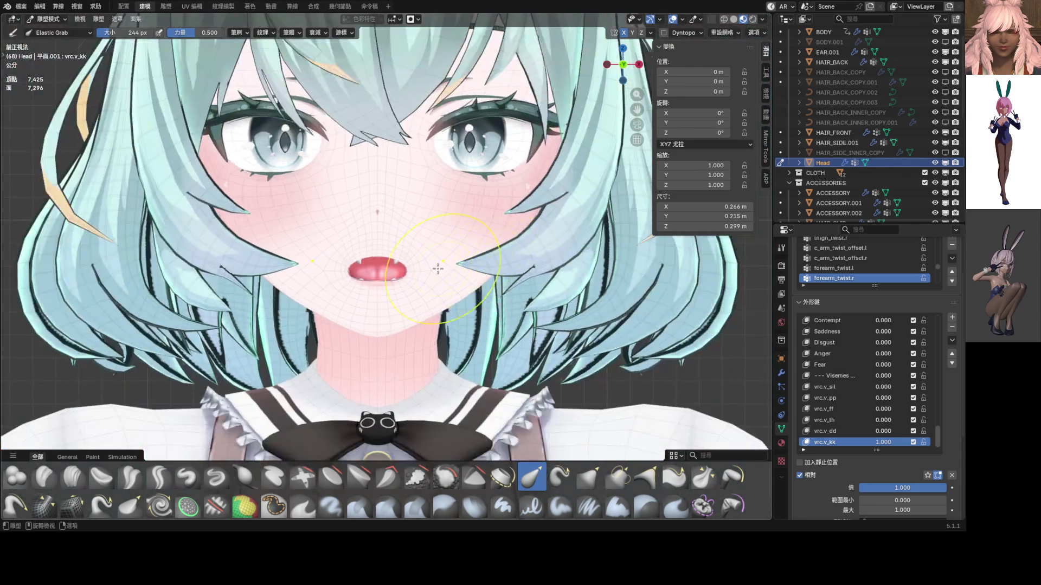
scroll(404, 277, up, 7)
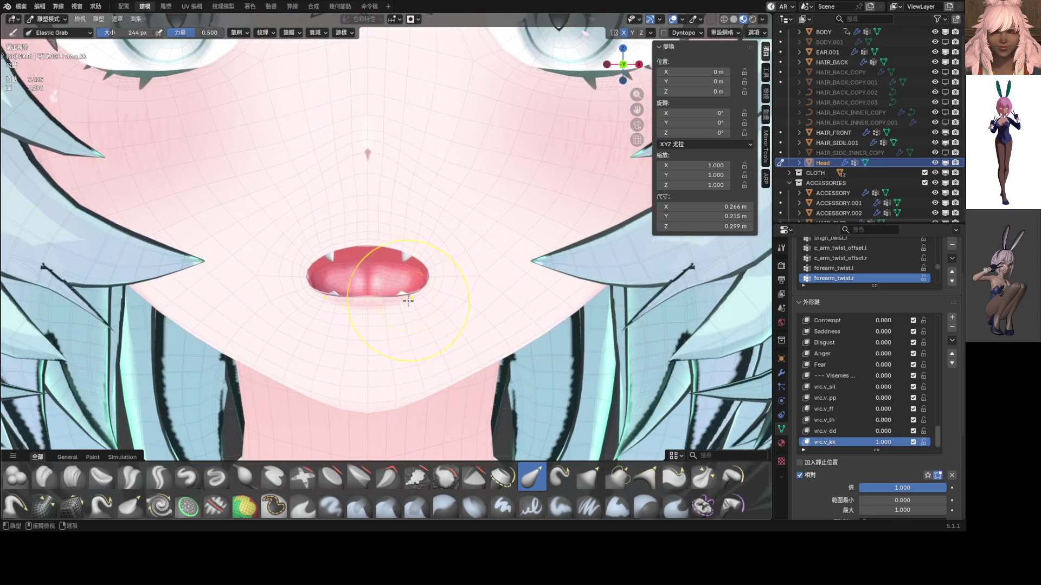
scroll(402, 257, down, 6)
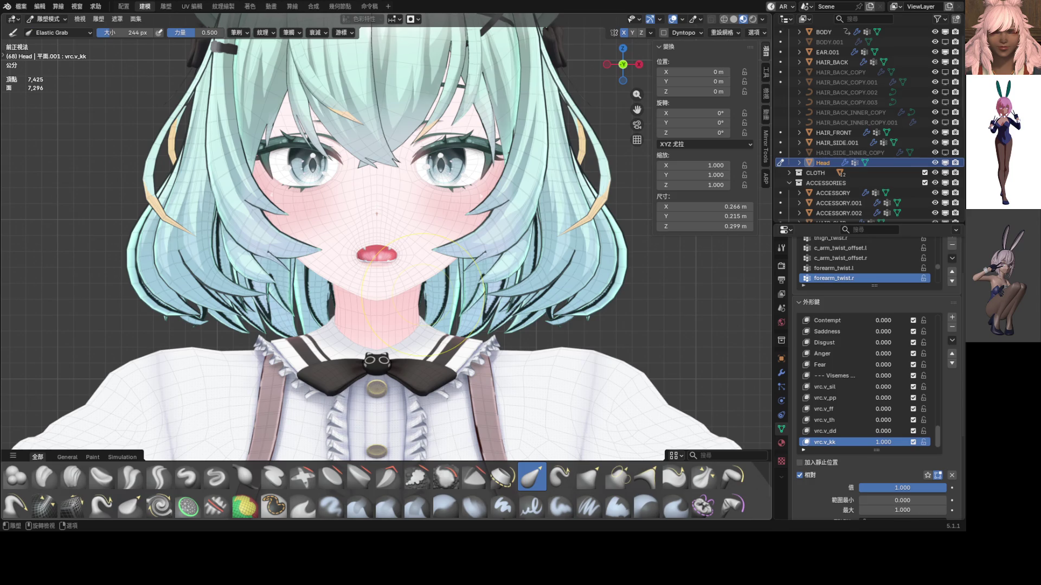
scroll(420, 290, up, 10)
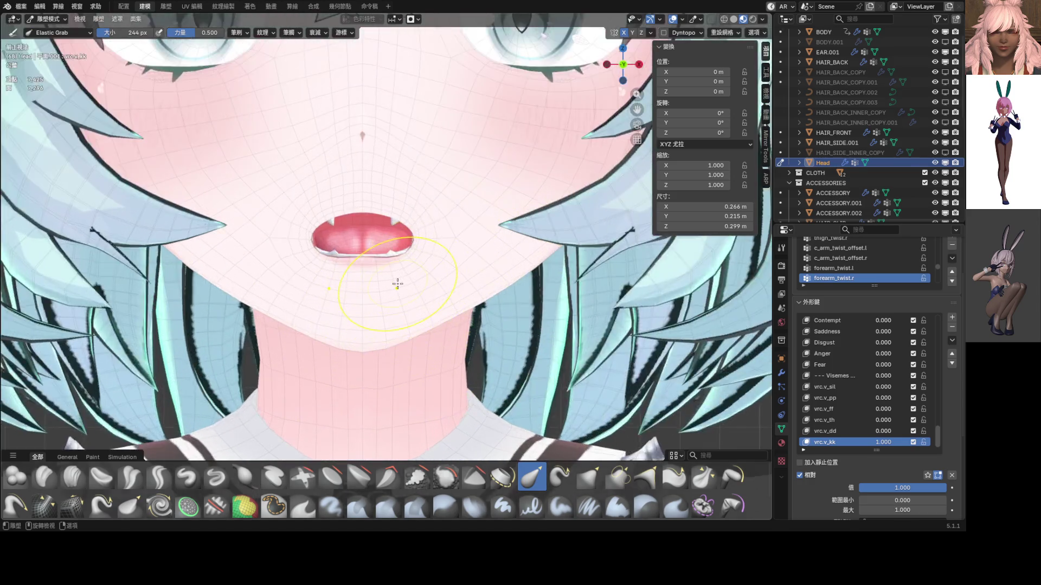
- Resize the sculpt brush to 108 px
key(f)
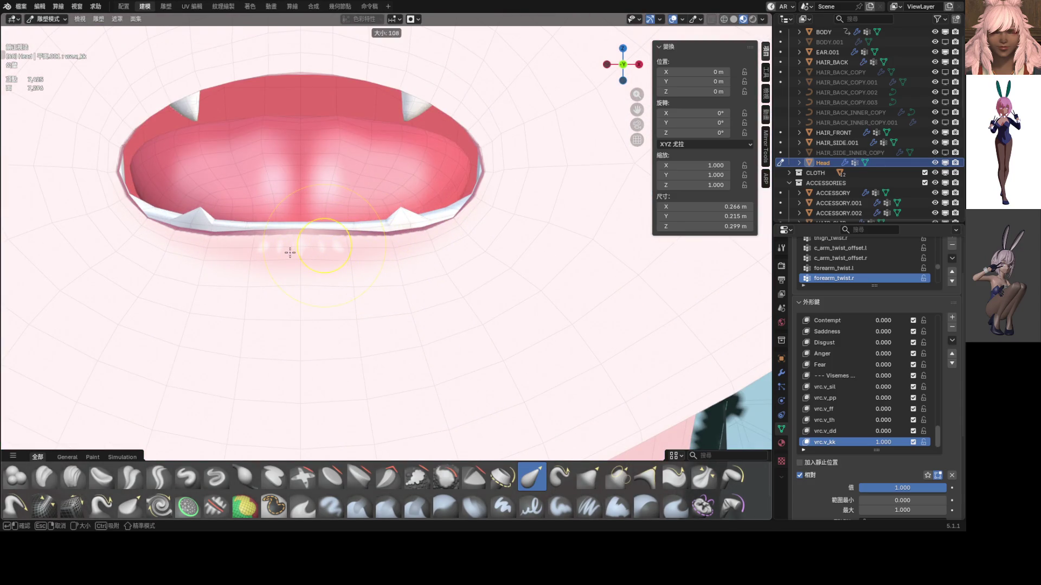
click(307, 266)
key(f)
click(300, 266)
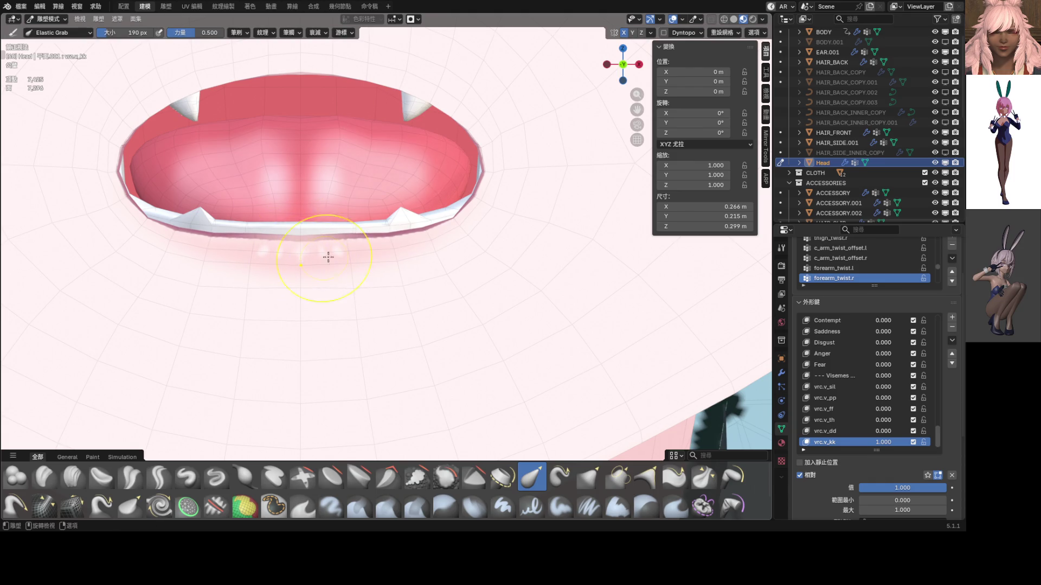
scroll(352, 267, down, 5)
scroll(361, 266, down, 5)
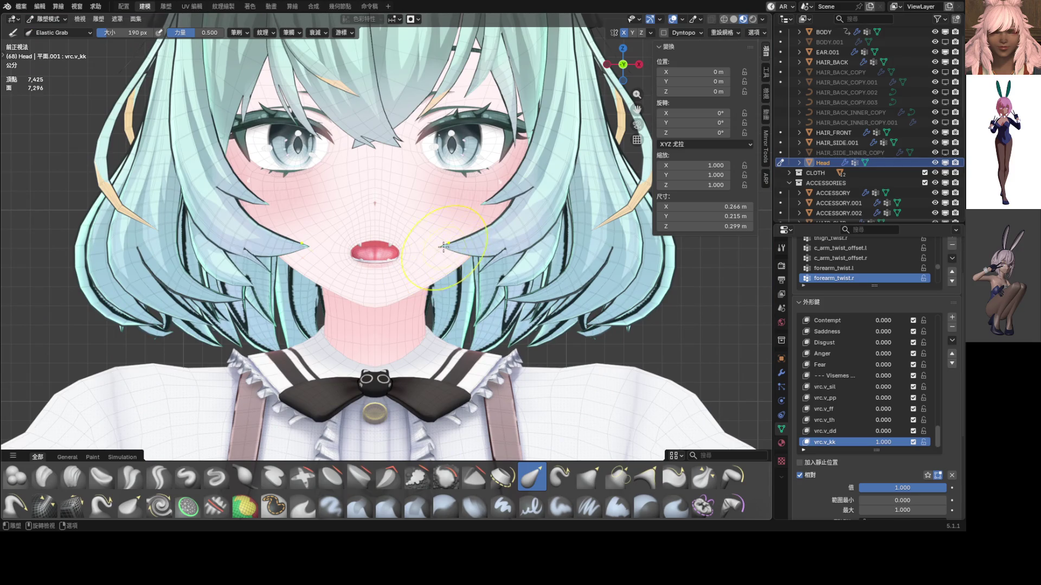
scroll(418, 235, up, 6)
- Pull the upper lip and widen both mouth corners symmetrically, undoing the last unwanted reshape
mouse_move(399, 225)
mouse_down()
mouse_move(390, 174)
mouse_move(400, 181)
mouse_up()
scroll(399, 181, down, 5)
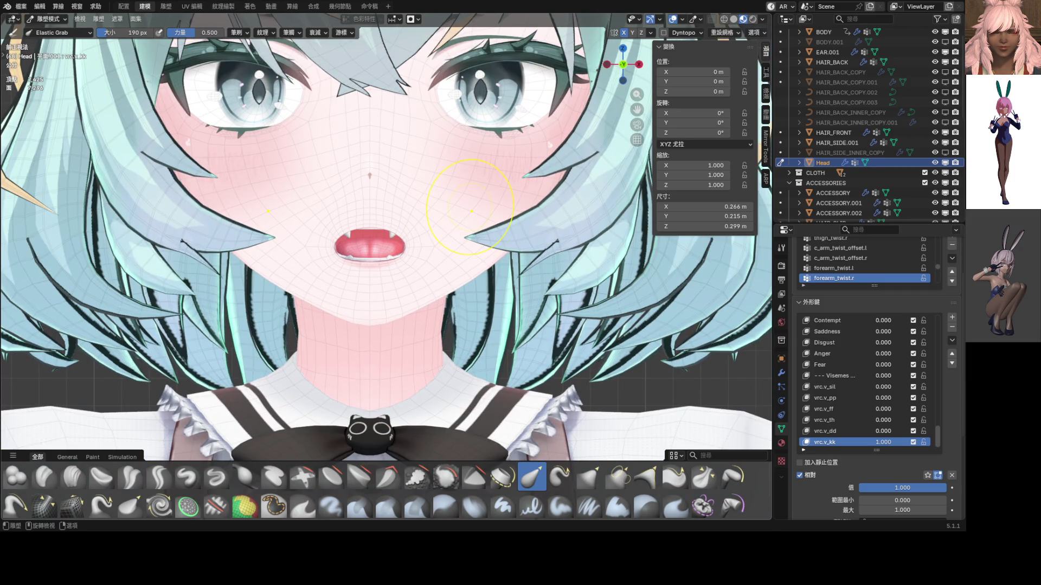
scroll(461, 217, up, 5)
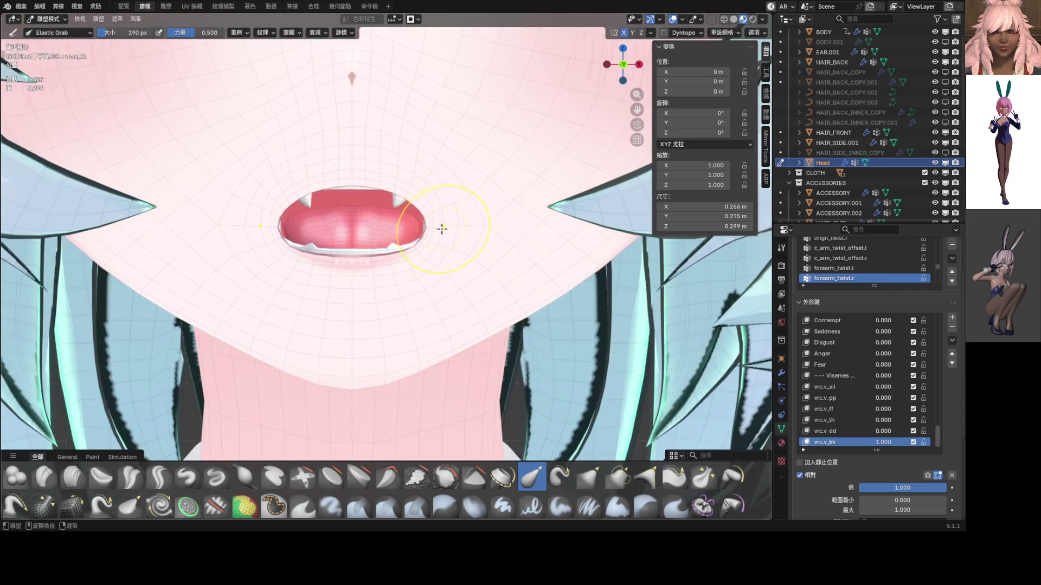
drag(425, 234, 428, 196)
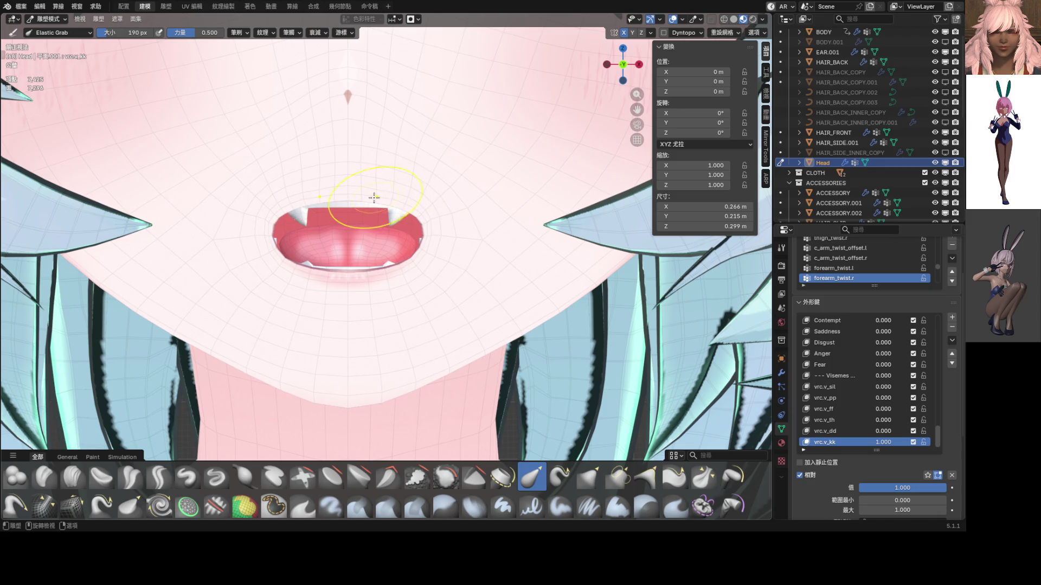
drag(348, 189, 345, 231)
mouse_move(420, 220)
mouse_down()
mouse_move(439, 207)
mouse_move(442, 215)
mouse_up()
scroll(441, 216, down, 3)
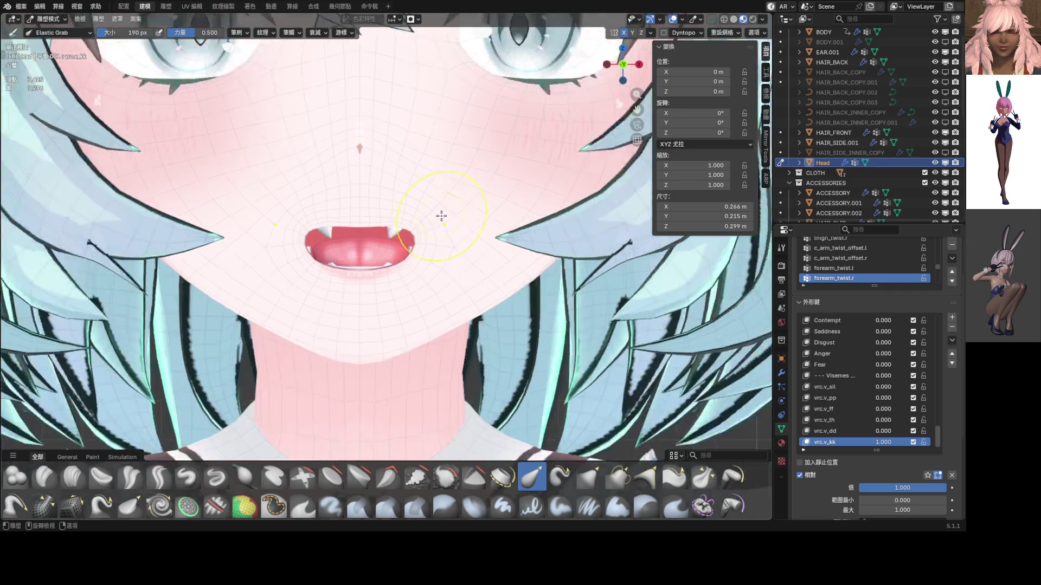
scroll(380, 223, up, 3)
key(ctrl+z)
key(ctrl+z)
key(ctrl+z)
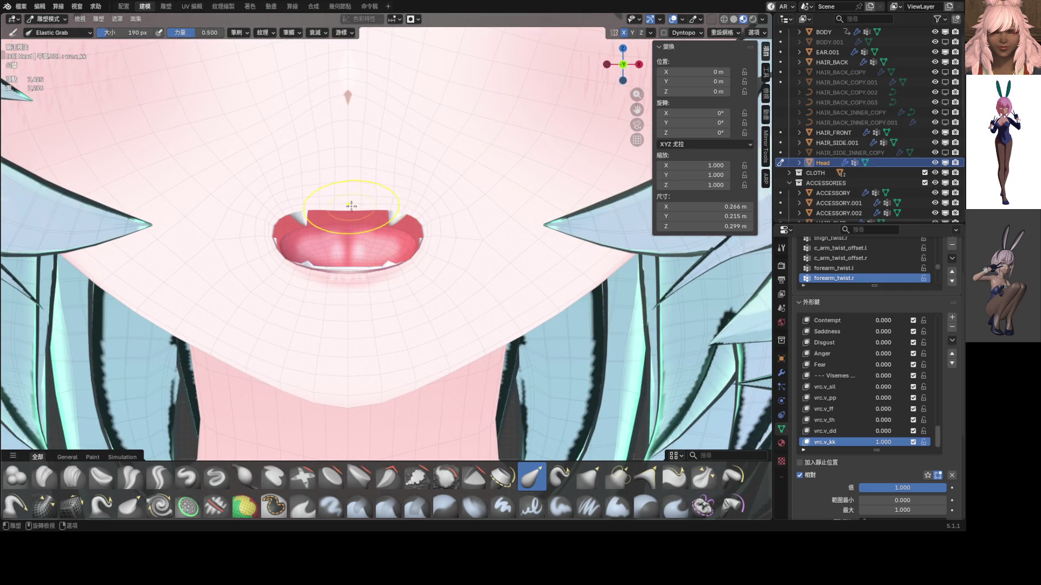
scroll(426, 206, down, 3)
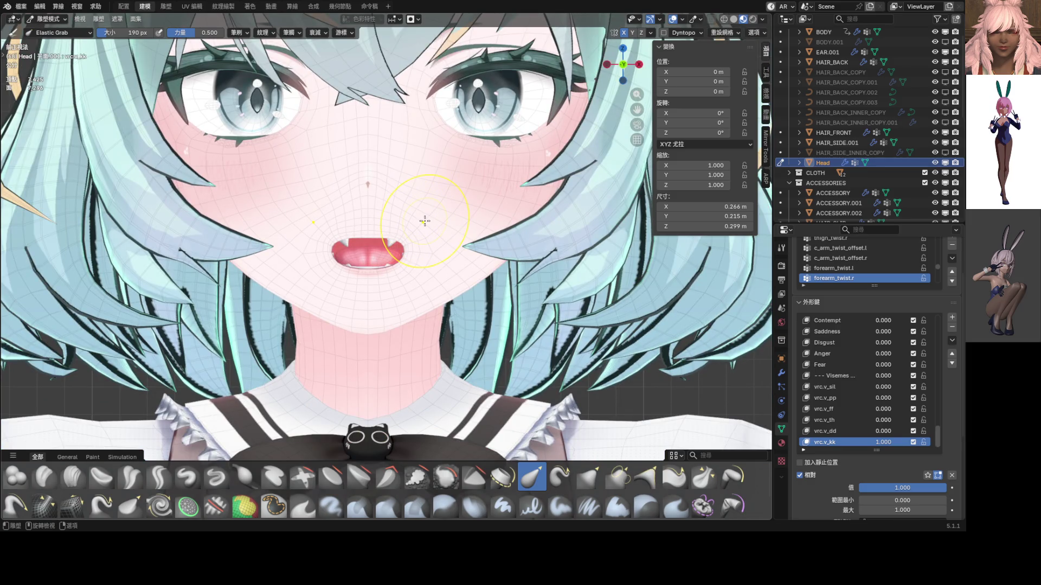
scroll(424, 221, down, 5)
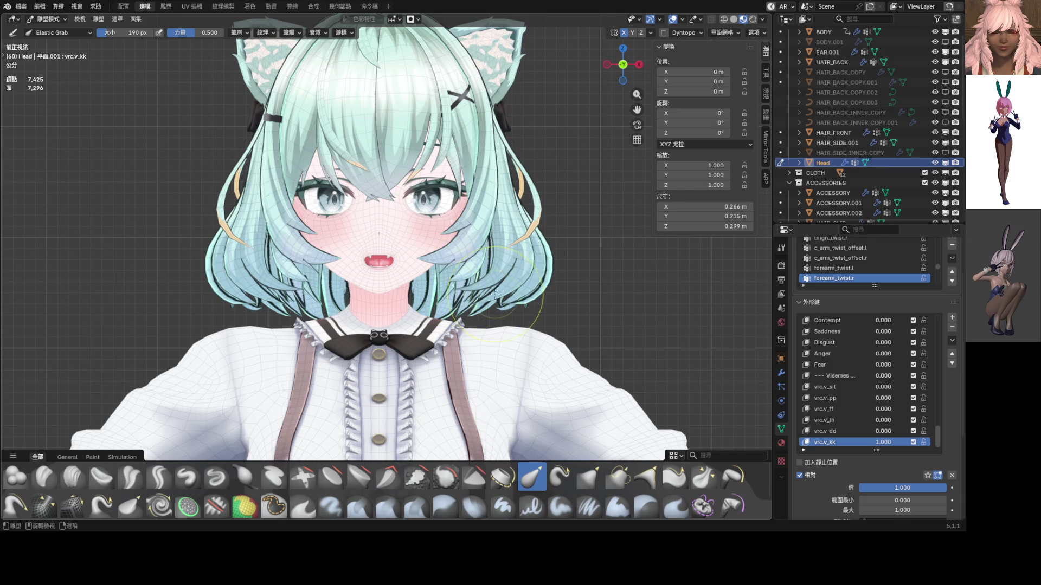
- Drag the vrc.v_kk value from 1.000 down to 0.051, leaving the mouth almost closed
scroll(457, 283, up, 6)
drag(880, 443, 802, 443)
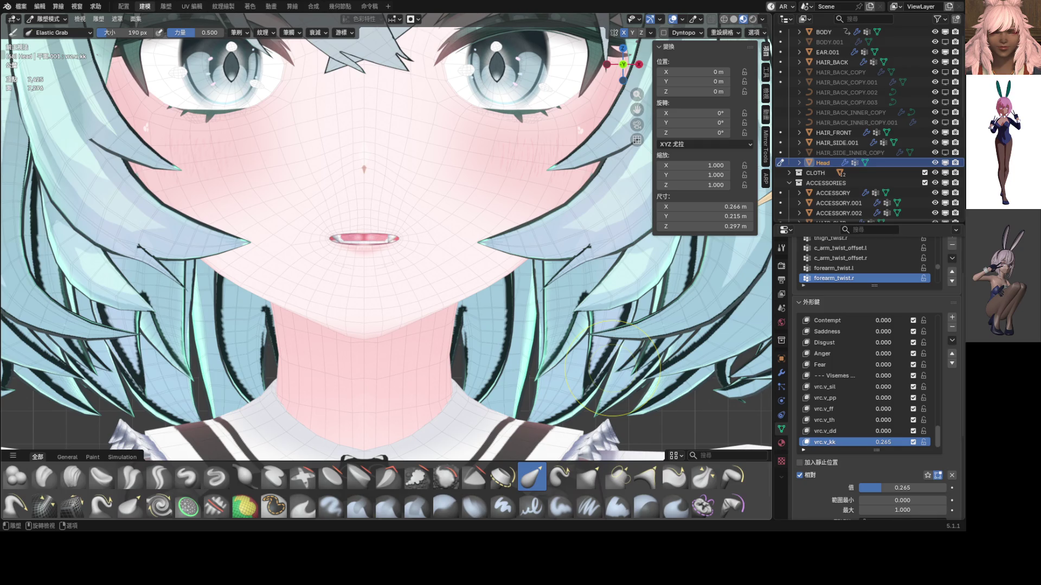
scroll(371, 267, up, 5)
mouse_move(883, 443)
mouse_down()
mouse_move(846, 442)
mouse_move(965, 442)
mouse_move(850, 442)
mouse_up()
scroll(502, 331, down, 5)
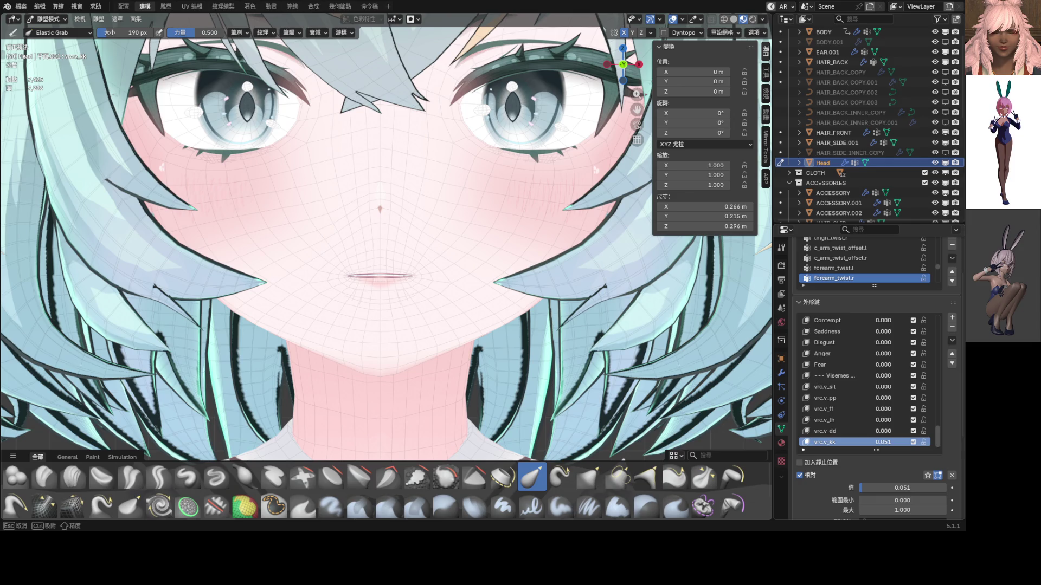
drag(850, 442, 851, 442)
- Add a new shape key from the current mix and set vrc.v_kk back to 0
click(951, 341)
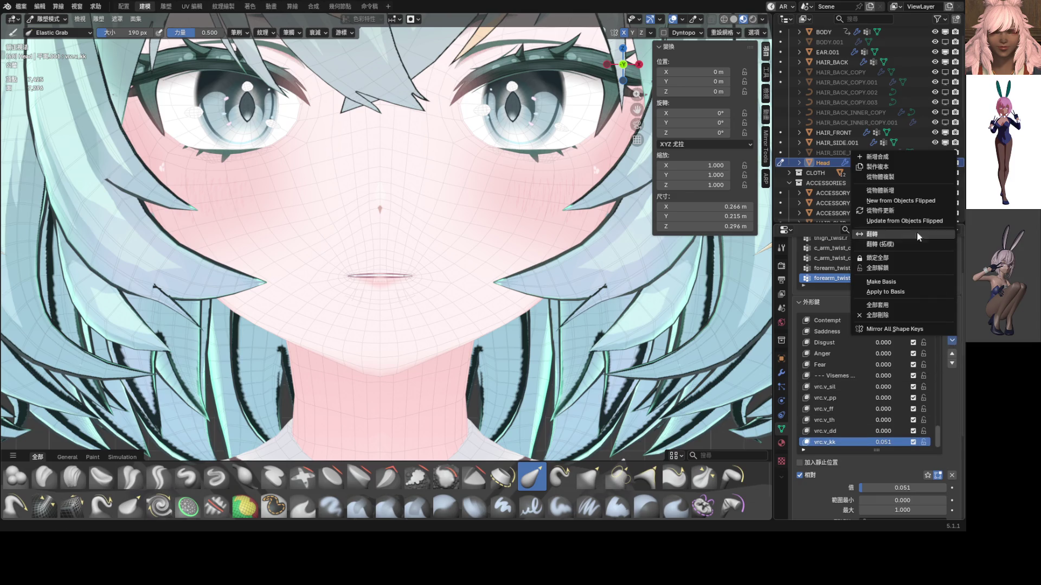
click(916, 160)
click(938, 475)
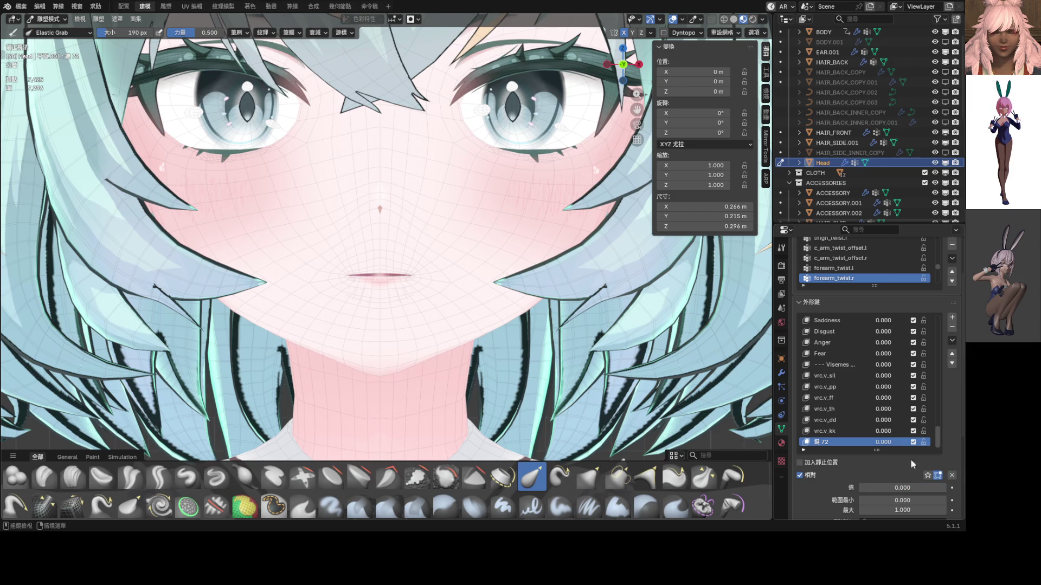
drag(903, 488, 903, 488)
drag(832, 443, 832, 444)
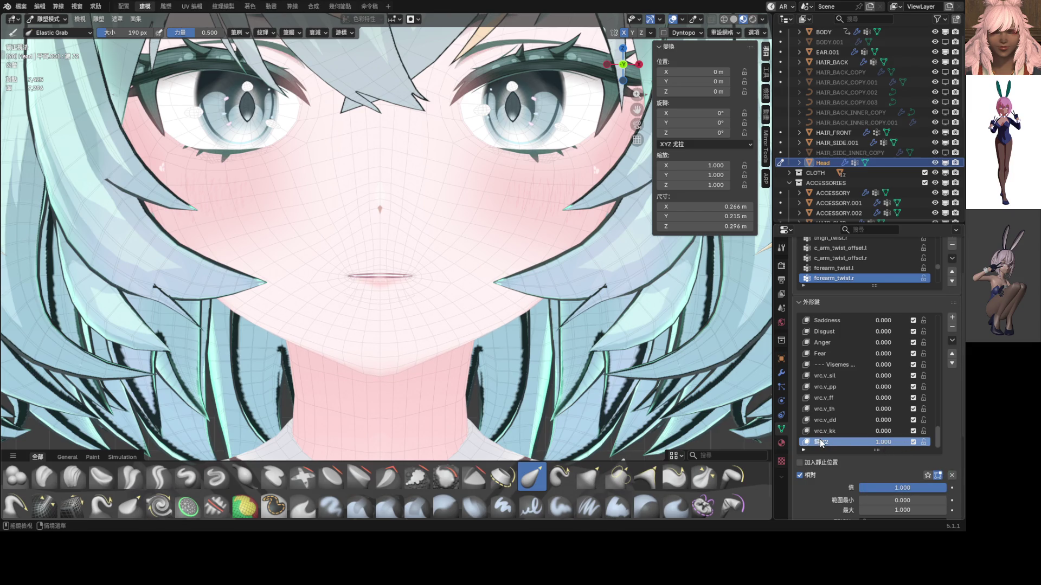
- Stretch the mouth corners outward and widen the mouth symmetrically, undoing the sagging stroke
key(ctrl+Tab)
click(435, 308)
key(Tab)
scroll(419, 301, up, 5)
middle_drag(422, 288, 436, 274)
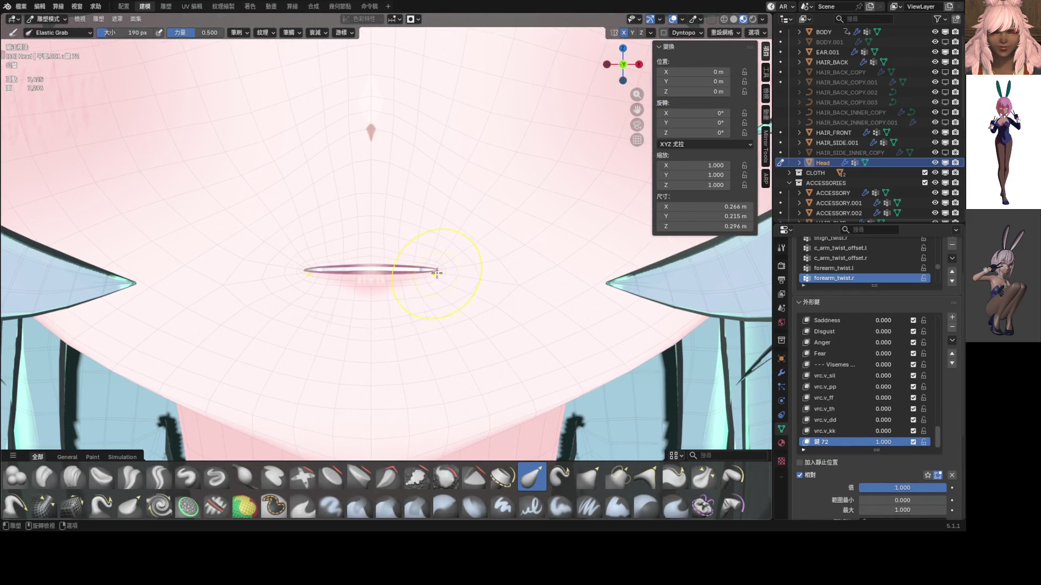
mouse_move(437, 270)
mouse_down()
mouse_move(539, 274)
mouse_move(530, 269)
mouse_up()
mouse_move(348, 267)
mouse_down()
mouse_move(391, 308)
mouse_move(367, 255)
mouse_move(367, 226)
mouse_move(385, 223)
mouse_up()
key(ctrl+z)
- Reduce the brush to 138 px, step back, and stretch the mouth corners wider
key(bracketleft)
key(bracketleft)
key(bracketleft)
key(ctrl+z)
scroll(471, 268, down, 2)
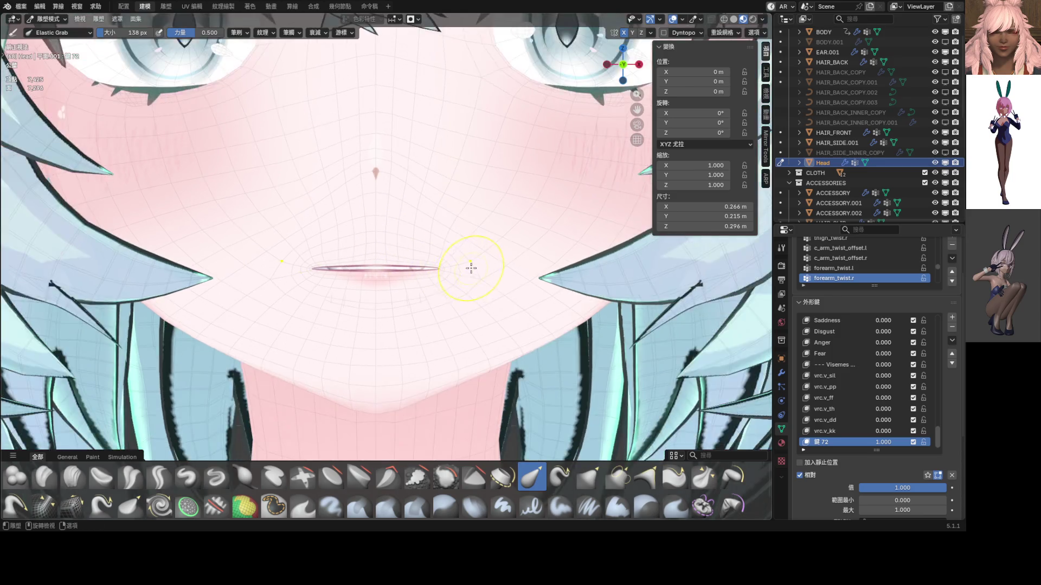
scroll(471, 268, down, 5)
scroll(437, 261, up, 8)
drag(445, 273, 484, 273)
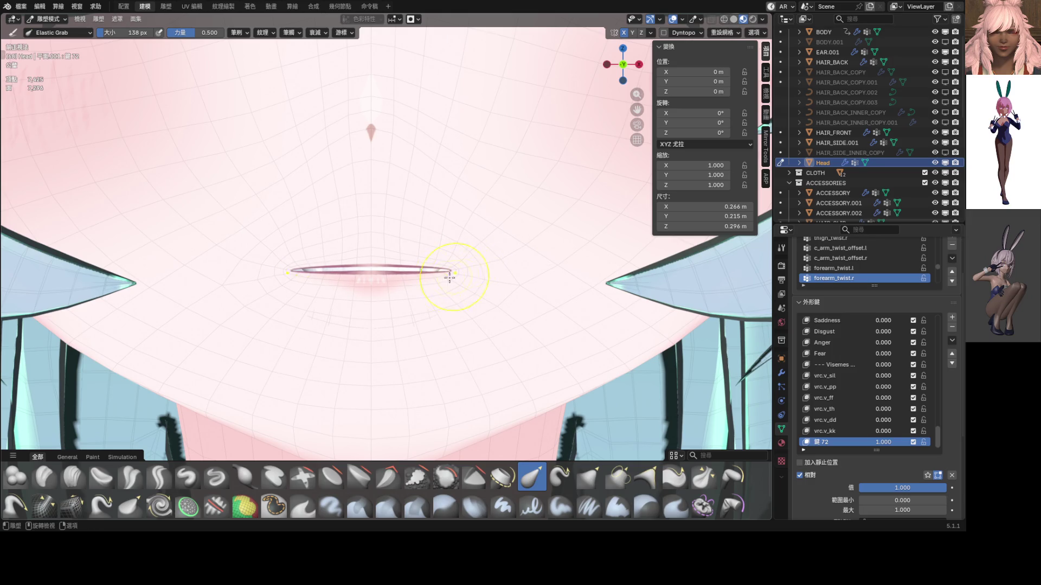
- Set the brush to 244 px, switch to the Grab brush, and deform the mouth region
key(f)
click(503, 395)
click(589, 477)
mouse_move(423, 350)
mouse_down()
mouse_move(413, 345)
mouse_move(416, 357)
mouse_up()
scroll(405, 282, up, 4)
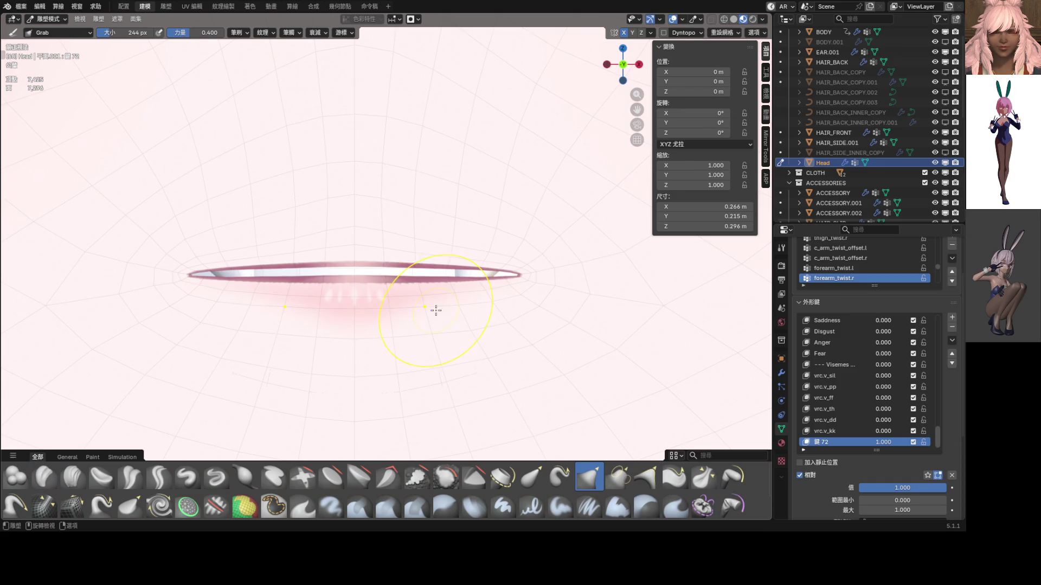
scroll(405, 292, down, 4)
drag(398, 278, 404, 307)
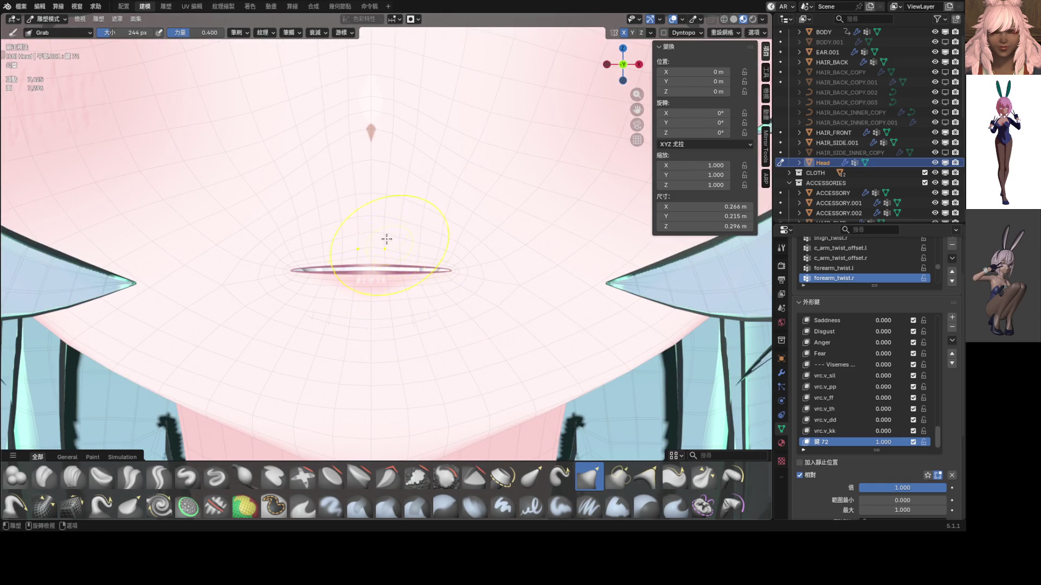
- Check the brush falloff and auto-masking options, then leave sculpting
click(418, 19)
click(419, 21)
click(410, 22)
scroll(453, 213, down, 8)
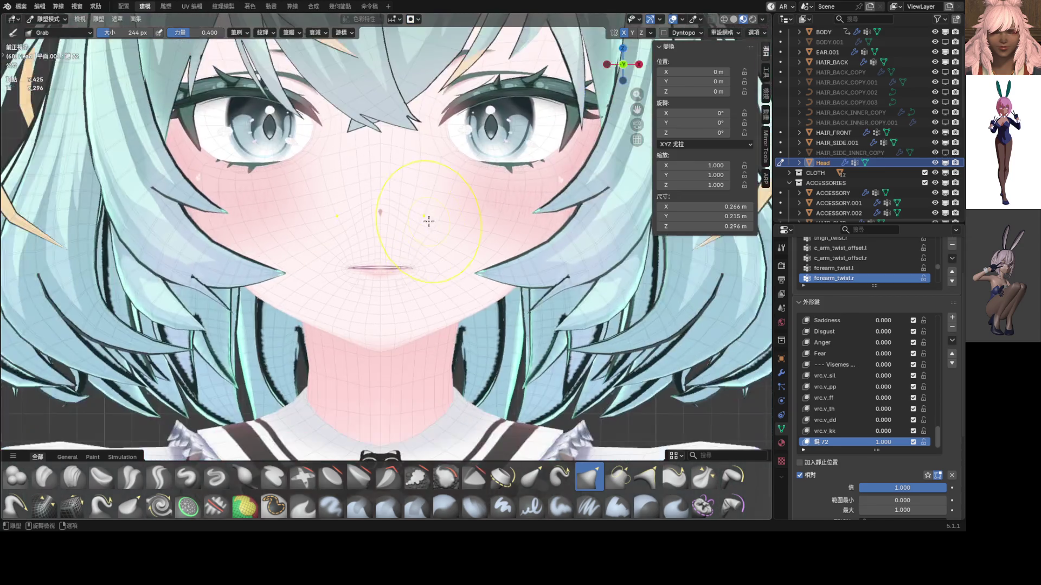
scroll(433, 261, up, 7)
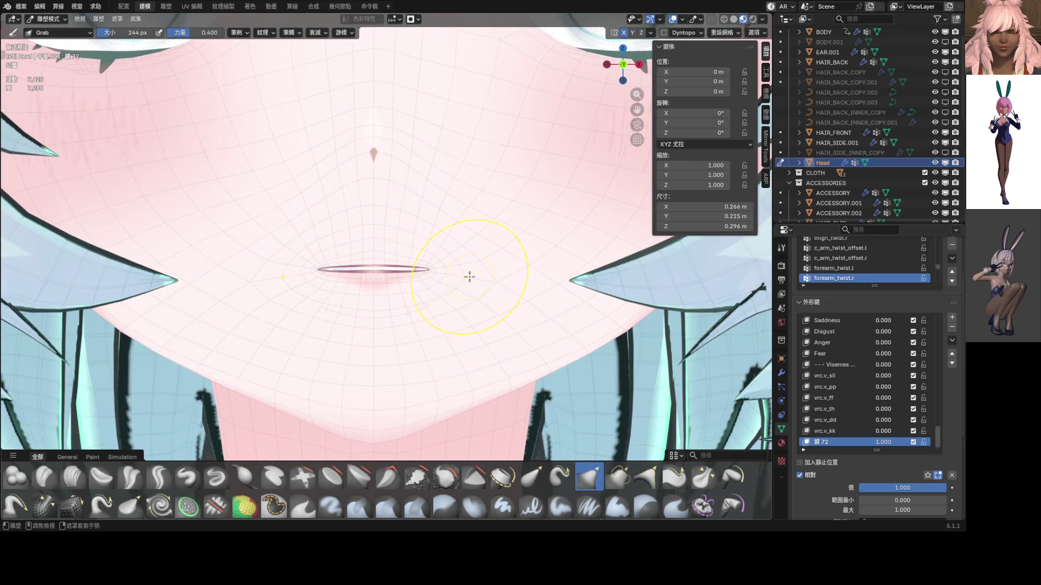
key(Tab)
key(Tab)
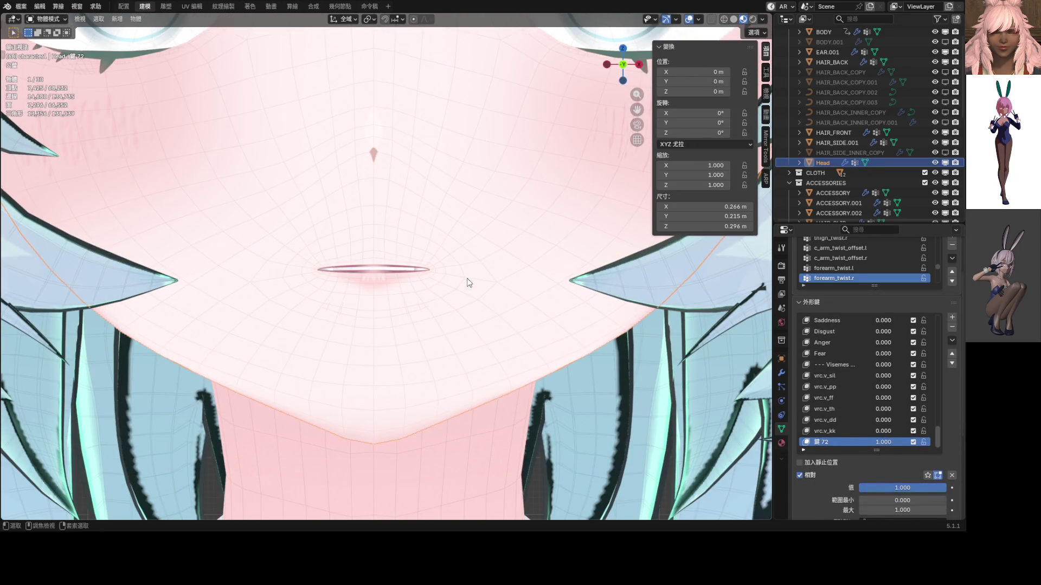
- Restore the full open vrc.v_kk mouth and lower its value to 0.286
key(ctrl+Tab)
drag(860, 431, 889, 448)
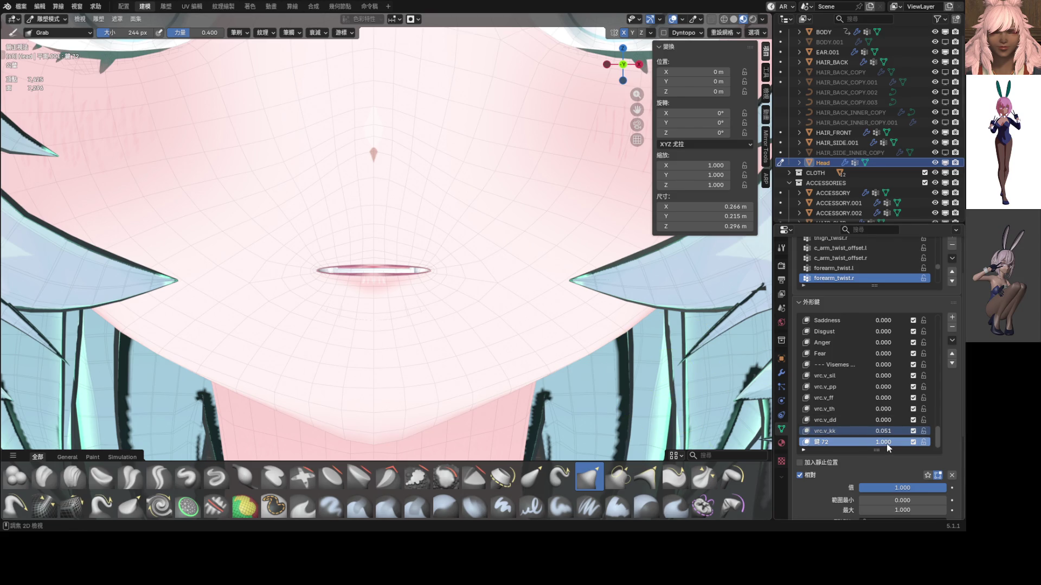
click(868, 431)
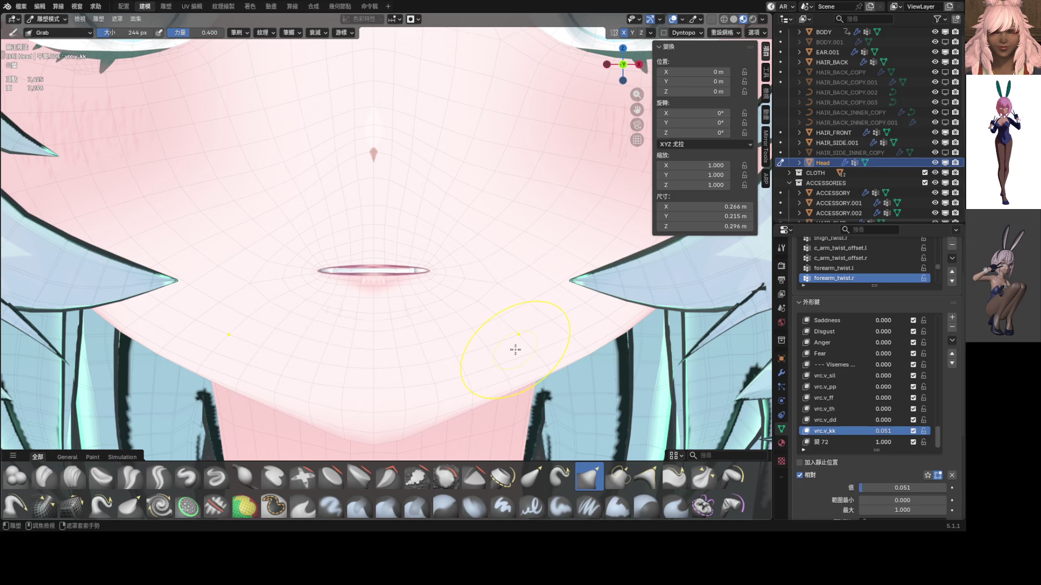
key(ctrl+z)
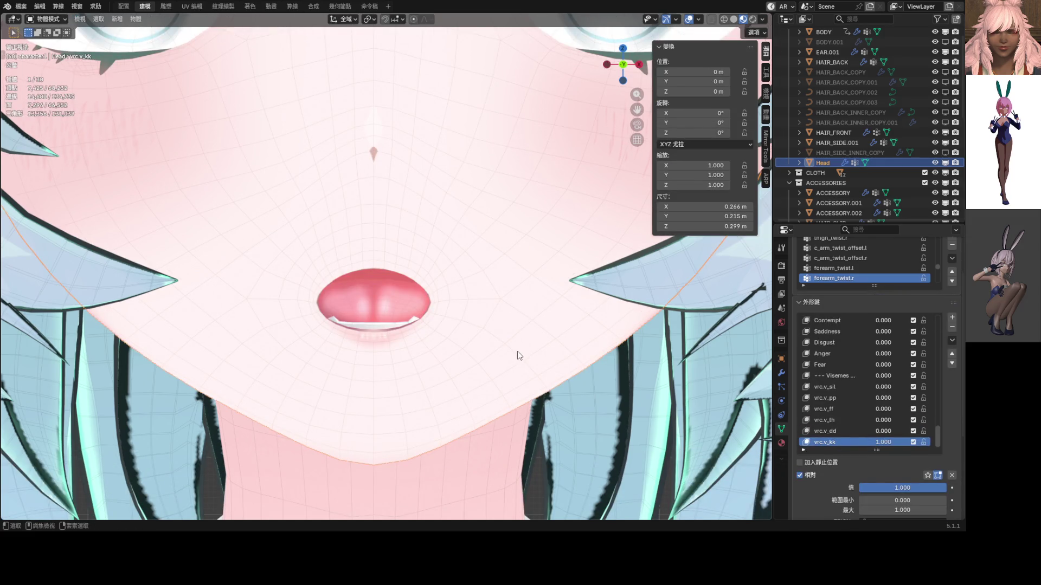
drag(883, 442, 842, 442)
- Create a new shape from the mix, zero vrc.v_kk, and rename the new key vrc.v_ch
click(951, 340)
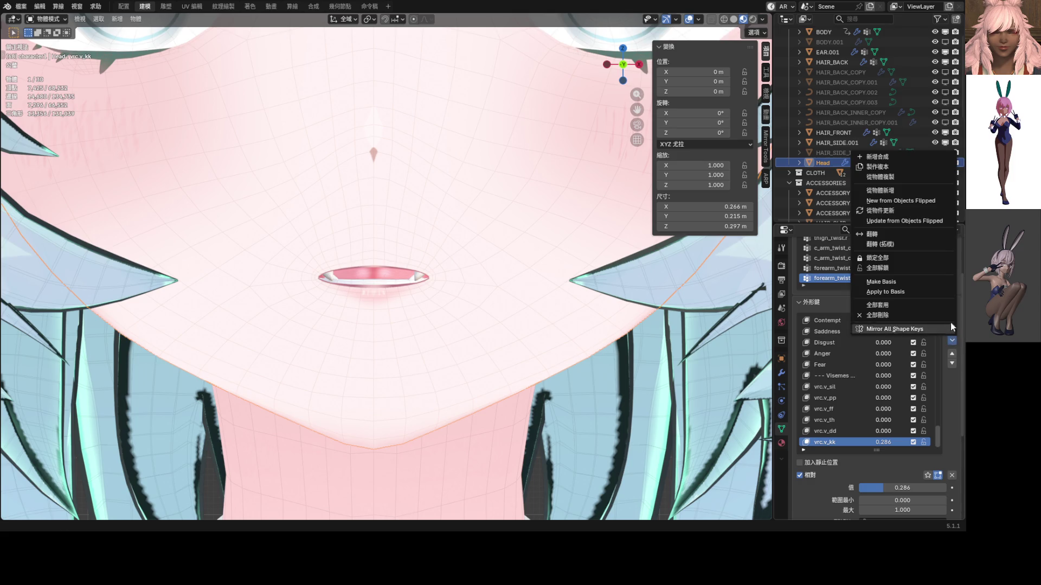
click(895, 161)
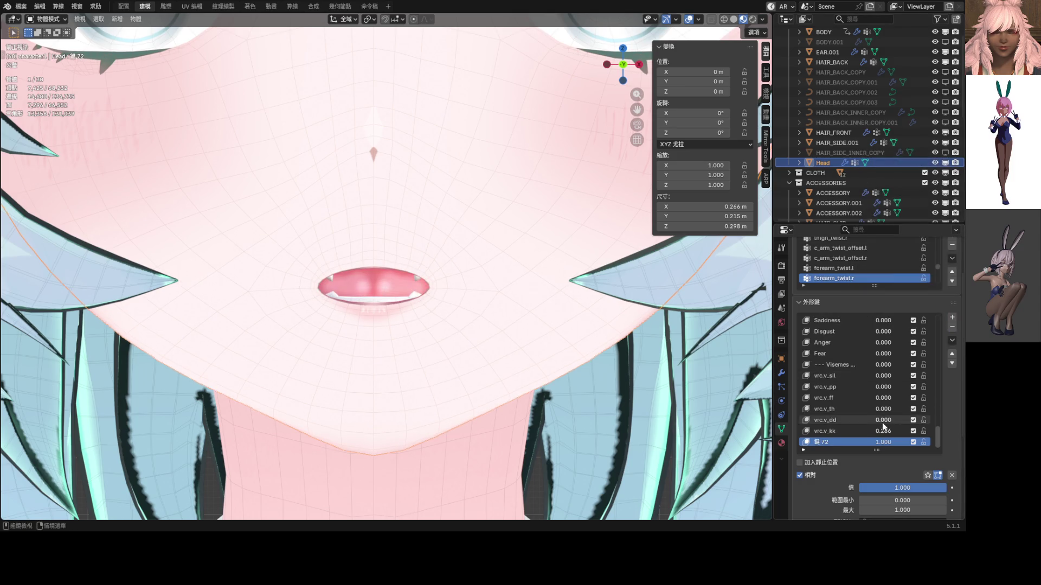
drag(883, 430, 861, 432)
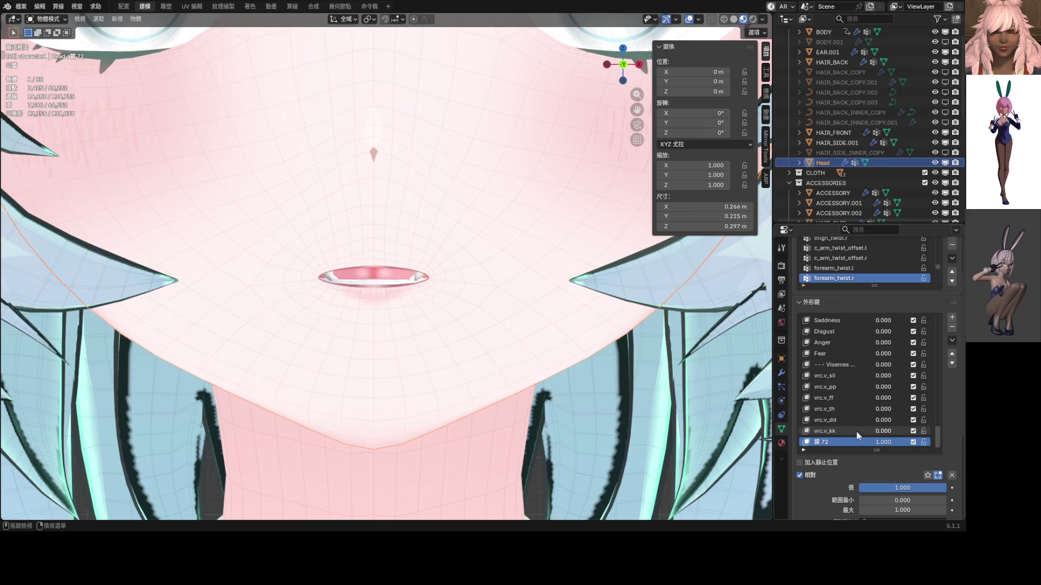
double_click(832, 444)
text(ㄐ)
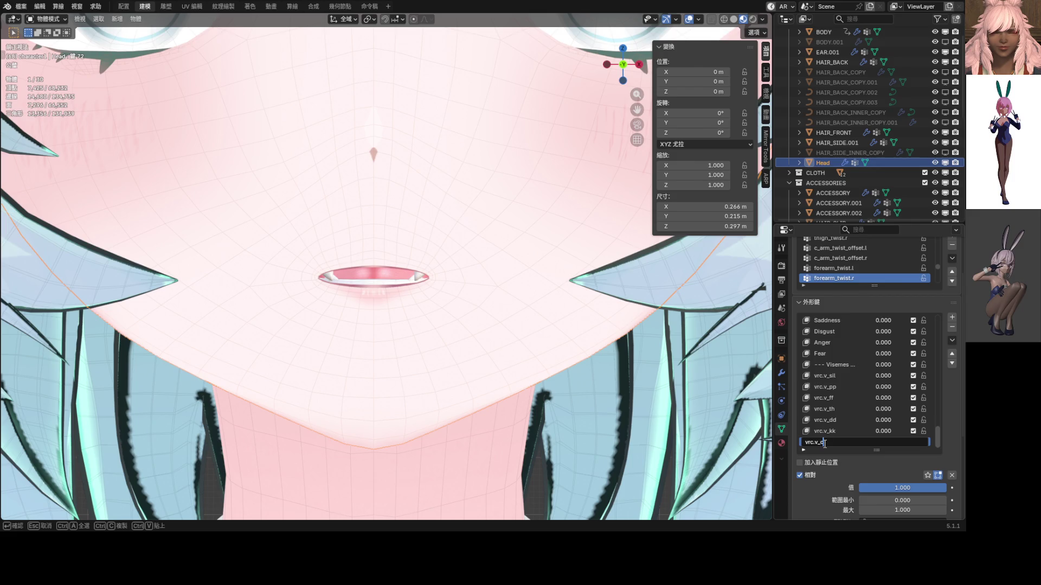
key(Return)
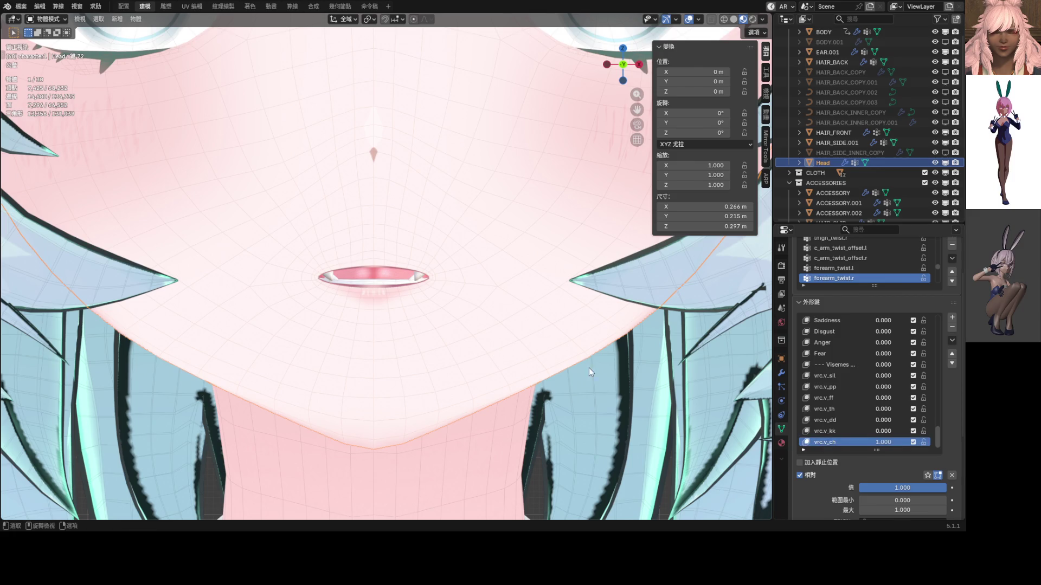
- In Sculpt Mode, lift the lip and widen the mouth corners, checking the result at an angle
key(ctrl+Tab)
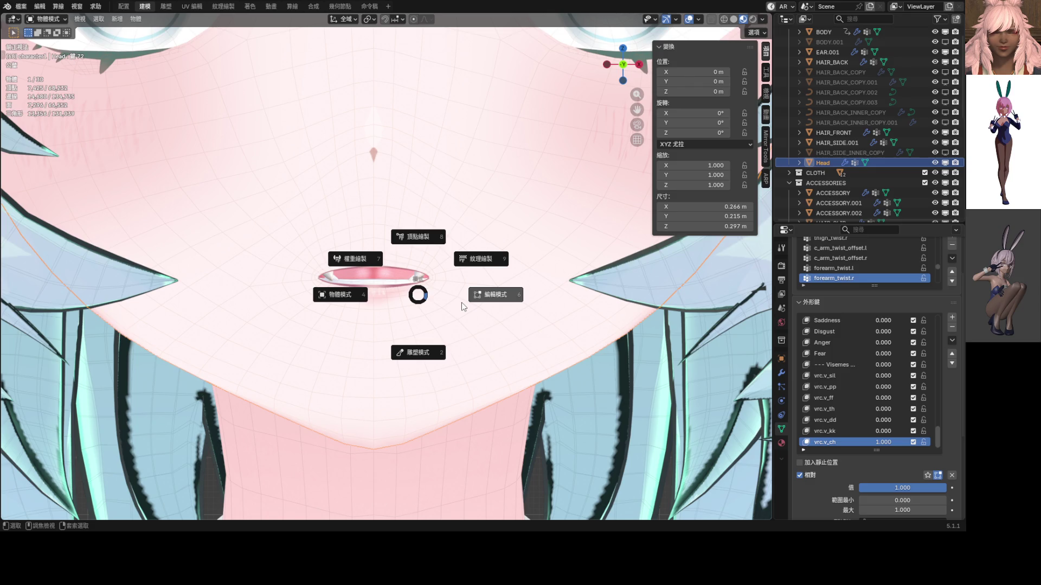
click(419, 353)
drag(373, 277, 382, 251)
mouse_move(430, 279)
mouse_down()
mouse_move(488, 281)
mouse_move(467, 286)
mouse_up()
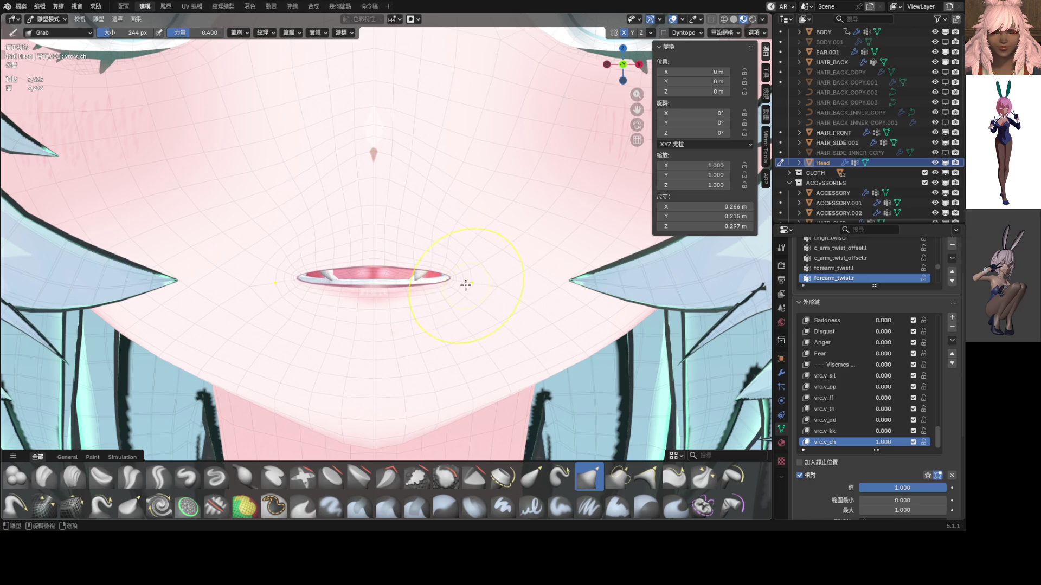
scroll(467, 286, down, 3)
middle_drag(463, 265, 458, 246)
mouse_move(380, 277)
middle_down()
mouse_move(385, 288)
mouse_move(488, 284)
mouse_move(439, 291)
middle_up()
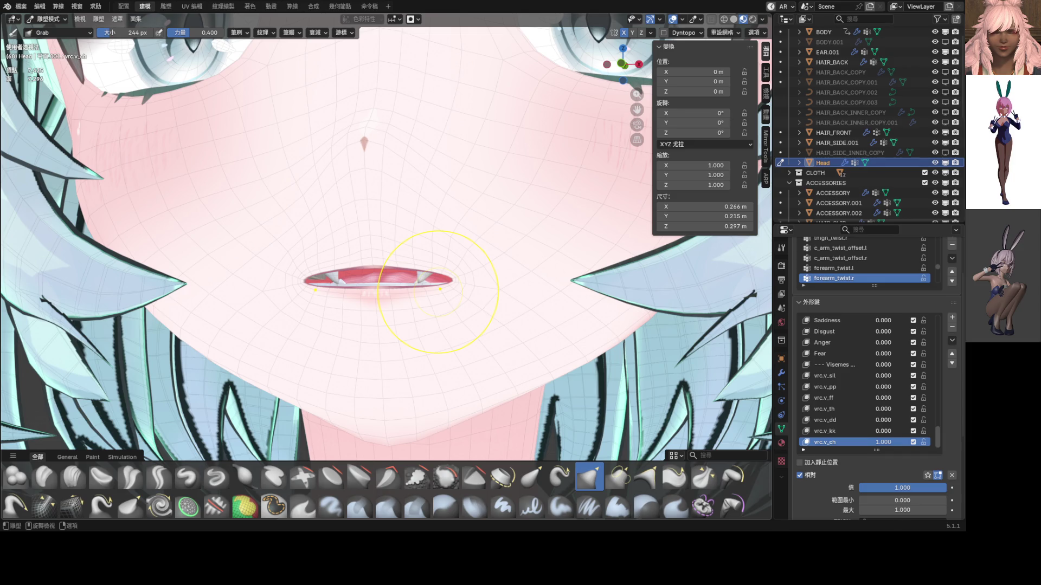
key(KP_1)
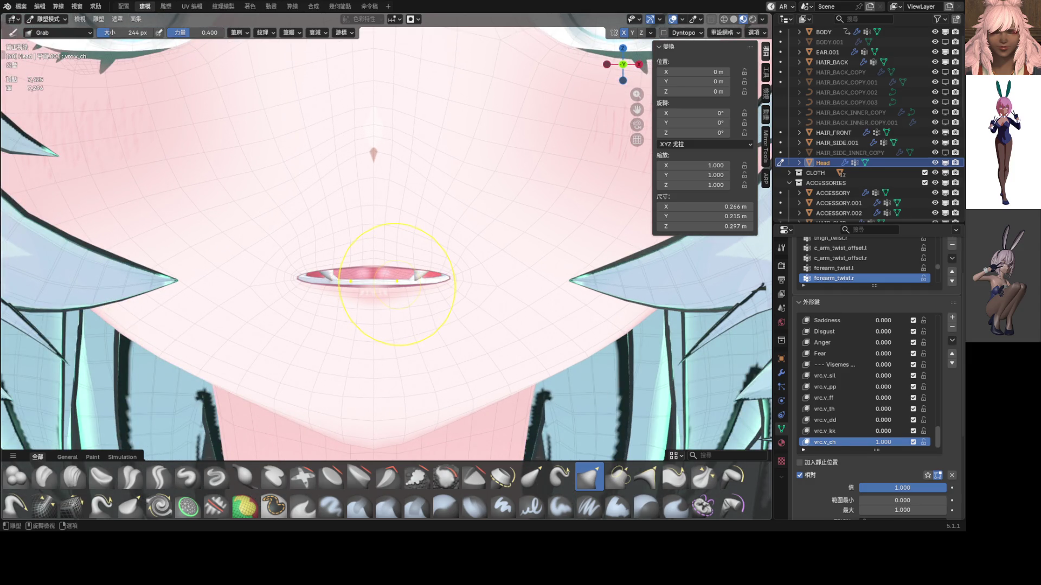
- Put the Head into Edit Mode and pick a vertex on the lip
scroll(398, 284, up, 5)
key(Tab)
mouse_move(397, 285)
middle_down()
mouse_move(456, 236)
mouse_move(405, 315)
middle_up()
click(404, 314)
- Select the linked lip loop and frame it in front view
key(l)
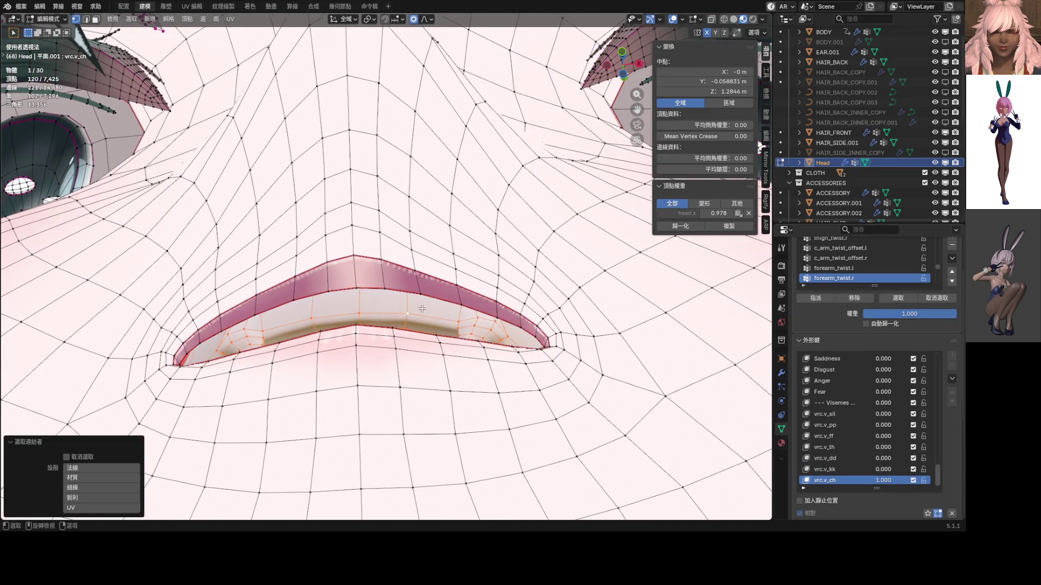
key(KP_1)
key(KP_Decimal)
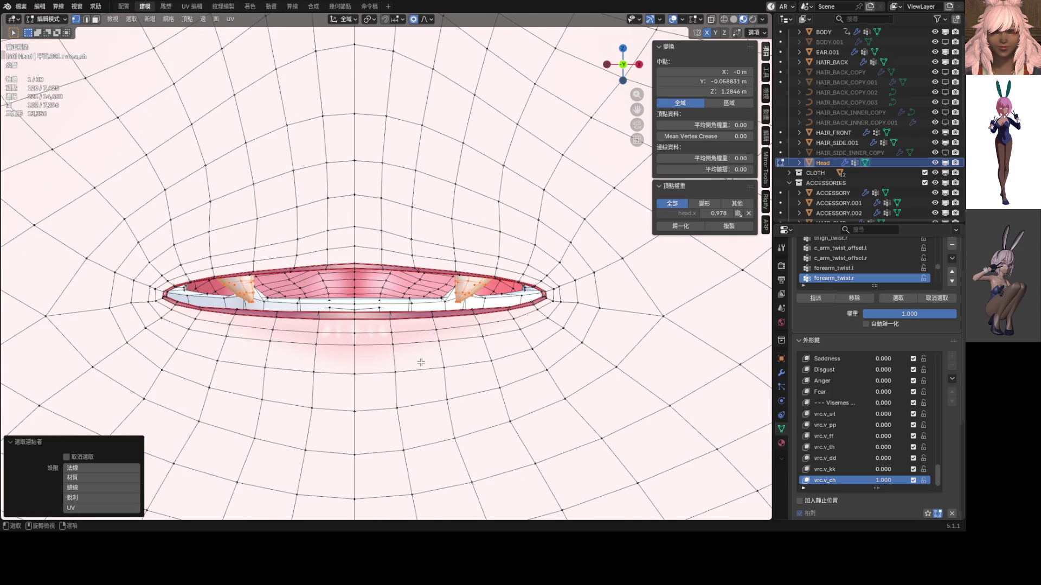
- Move the lip loop down about 0.0018 m along Z, then return to Object Mode
key(g)
key(z)
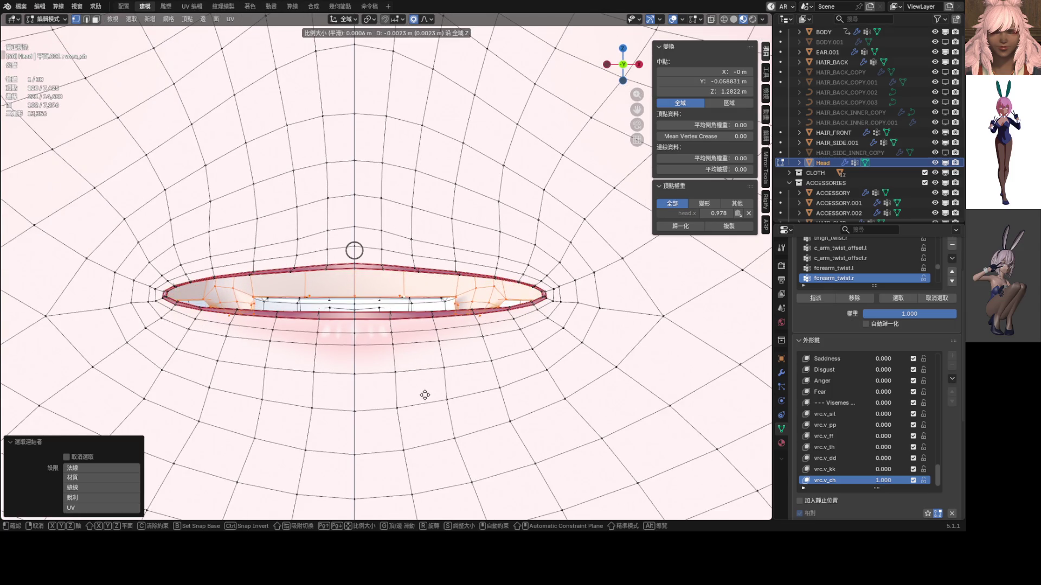
click(425, 388)
scroll(436, 376, down, 4)
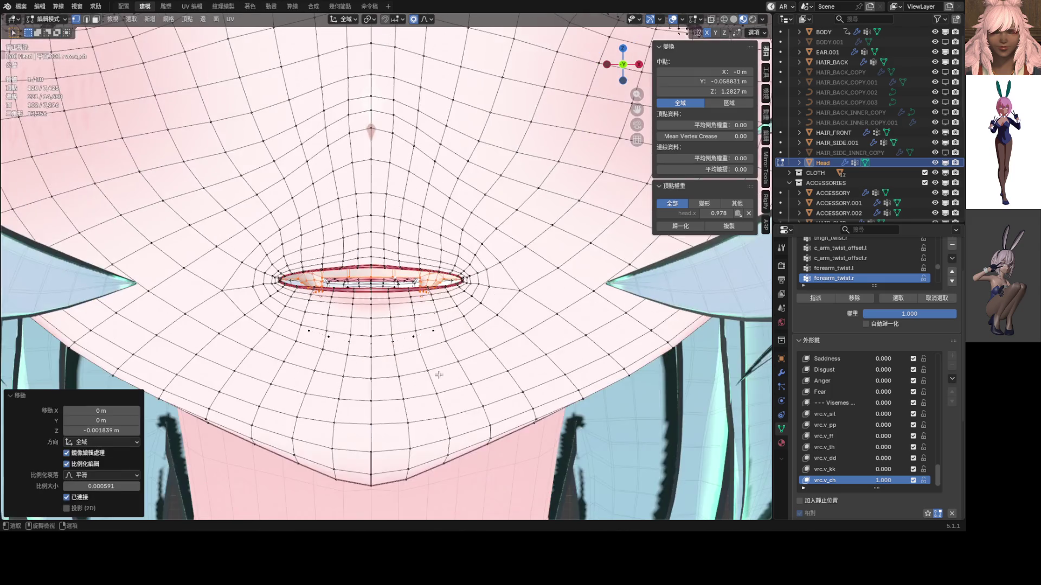
key(Tab)
scroll(423, 347, down, 3)
scroll(446, 314, up, 2)
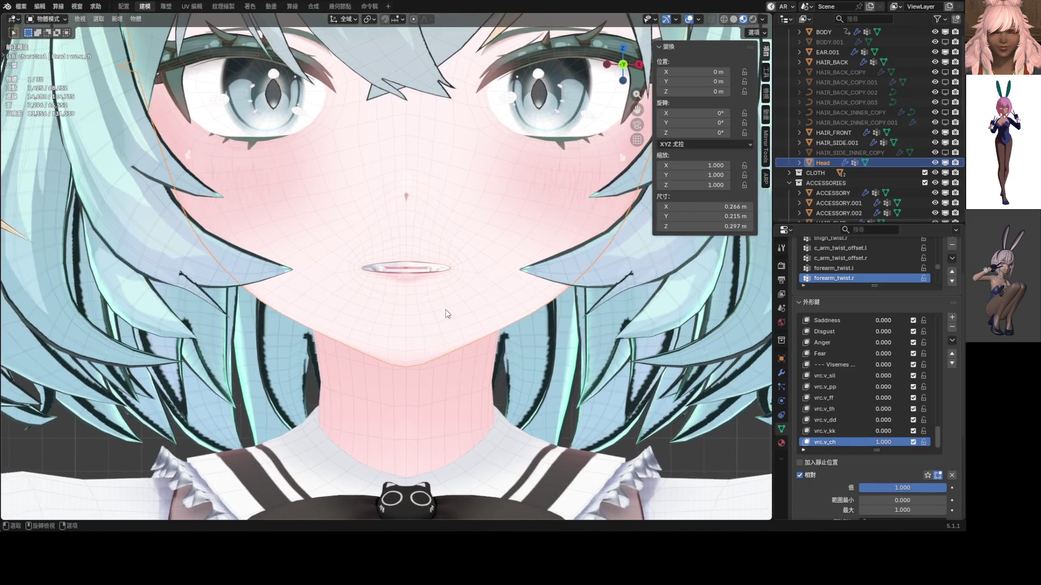
- Enter Sculpt Mode and pull both mouth corners inward with X symmetry
key(ctrl+Tab)
click(441, 374)
scroll(468, 286, up, 5)
scroll(468, 286, down, 8)
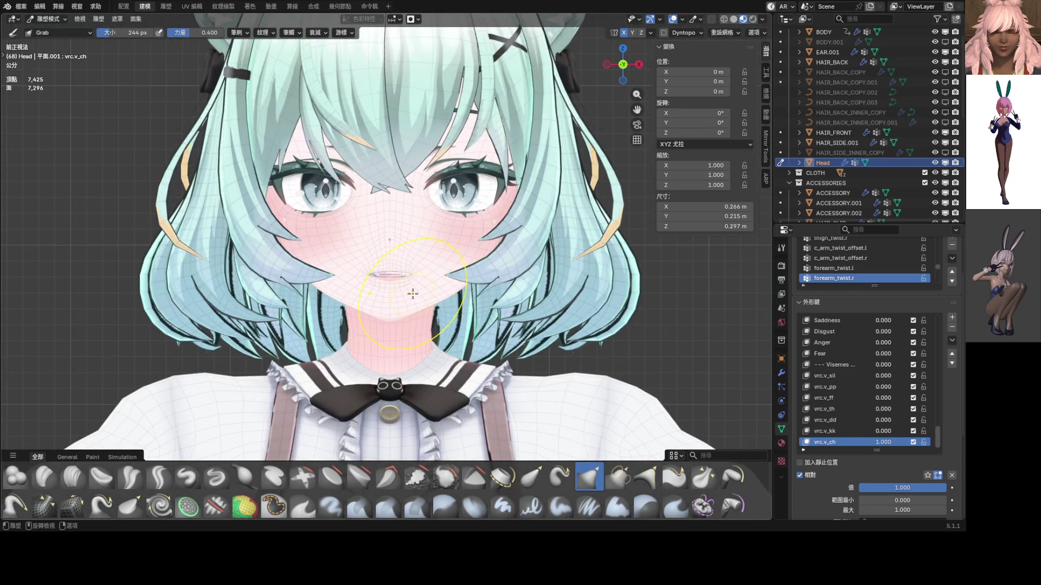
scroll(414, 295, up, 5)
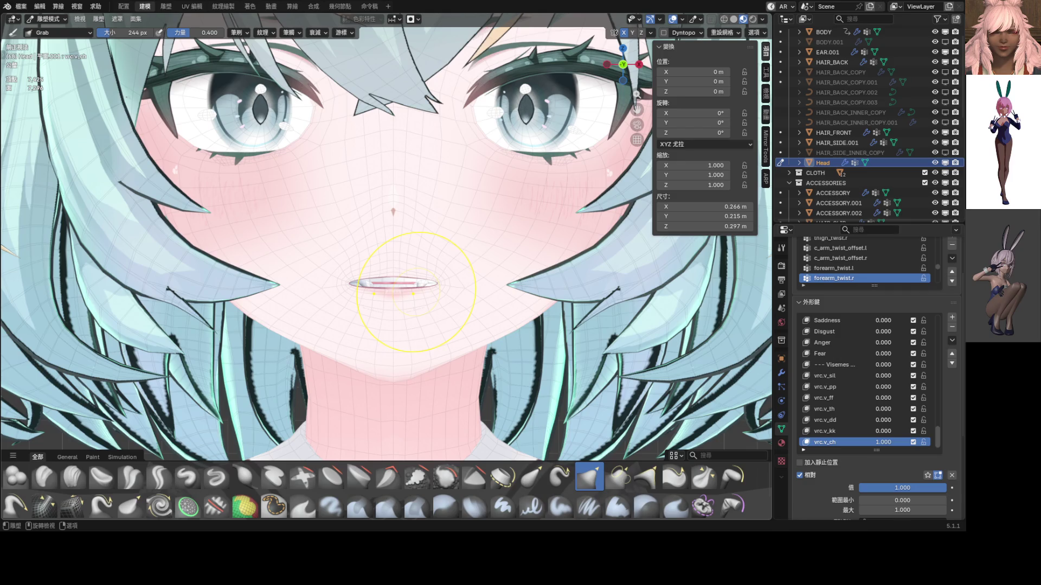
scroll(412, 285, down, 5)
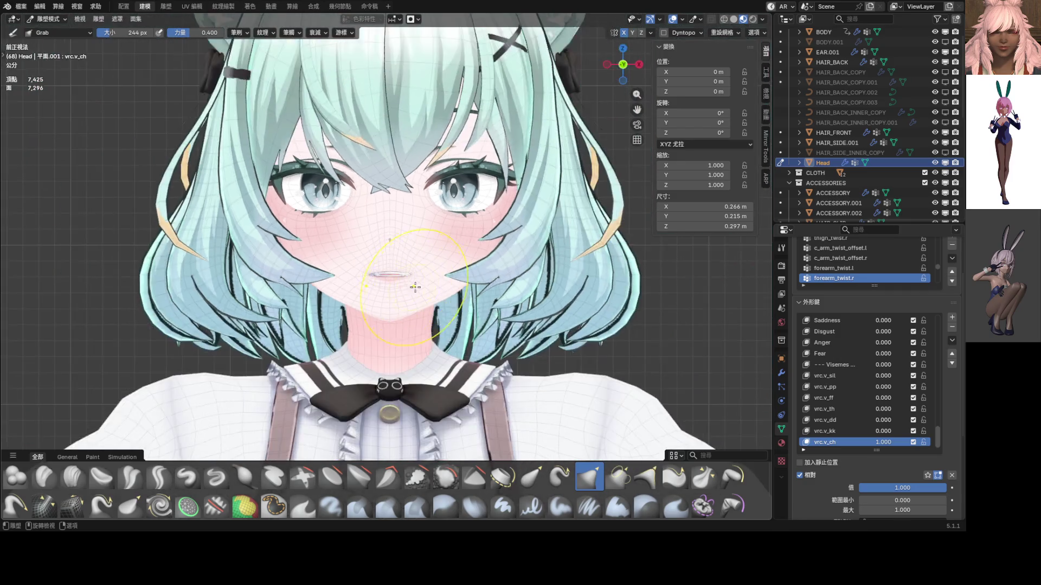
middle_drag(479, 292, 471, 287)
scroll(471, 285, up, 5)
scroll(469, 287, up, 6)
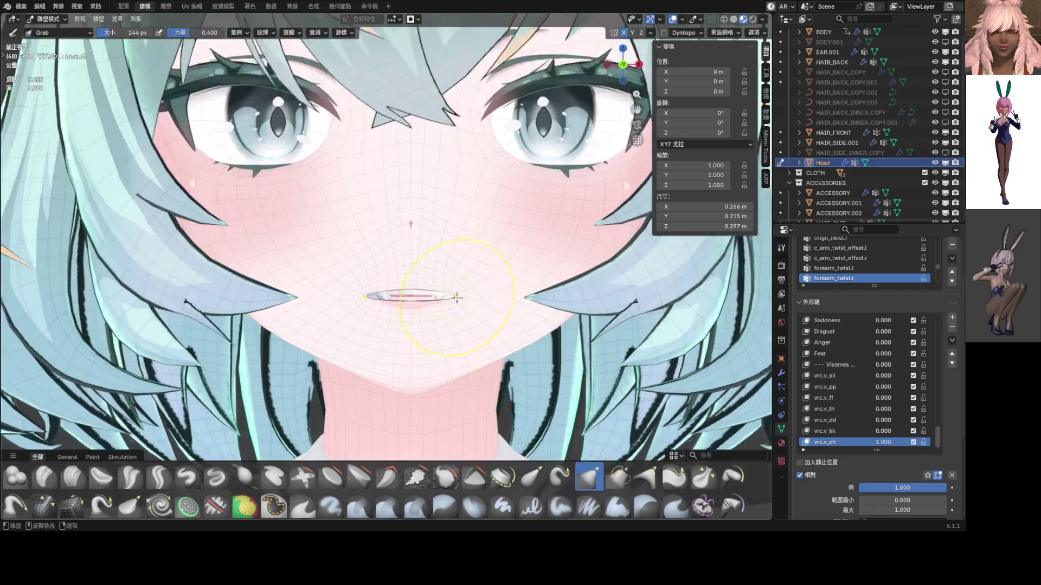
mouse_move(450, 308)
mouse_down()
mouse_move(398, 309)
mouse_move(387, 329)
mouse_move(379, 283)
mouse_move(442, 307)
mouse_up()
scroll(401, 310, down, 5)
scroll(456, 314, up, 5)
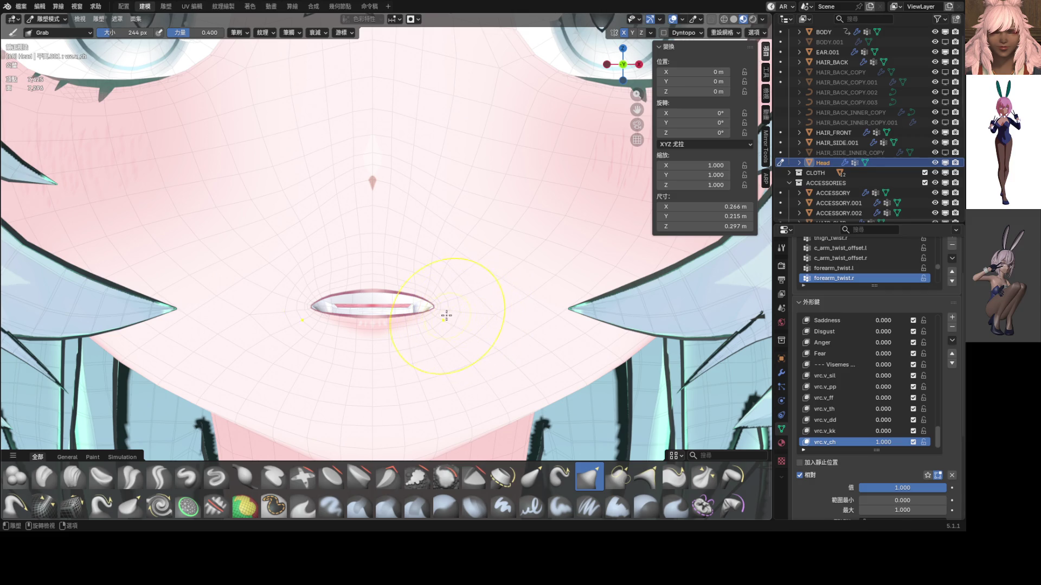
- Widen the mouth corners and reshape the lower lip, then undo those strokes
drag(431, 303, 490, 309)
mouse_move(407, 326)
mouse_down()
mouse_move(408, 335)
mouse_move(384, 303)
mouse_move(419, 320)
mouse_up()
key(ctrl+z)
key(ctrl+z)
key(ctrl+z)
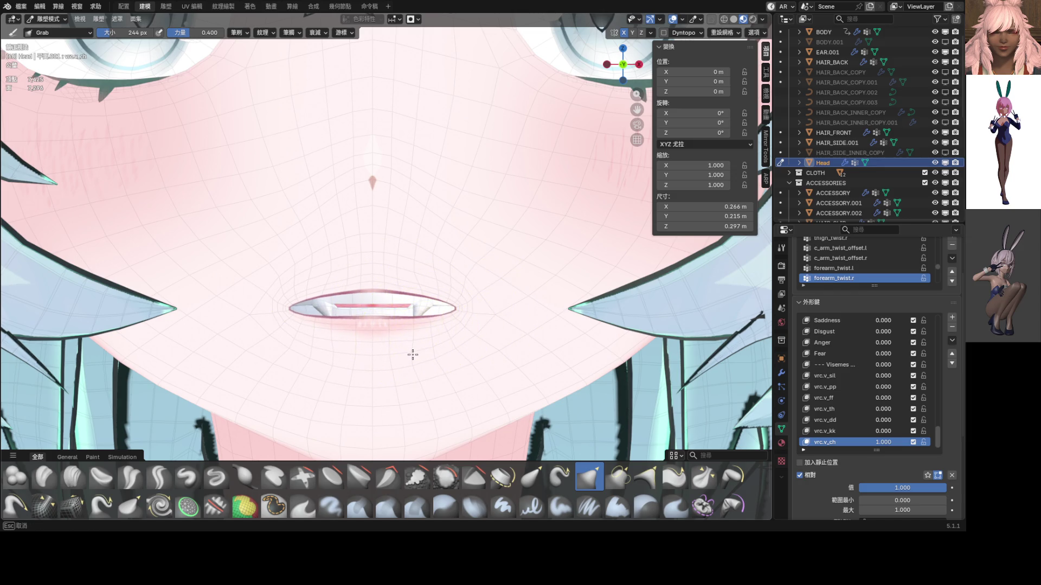
scroll(444, 344, down, 1)
scroll(443, 343, down, 4)
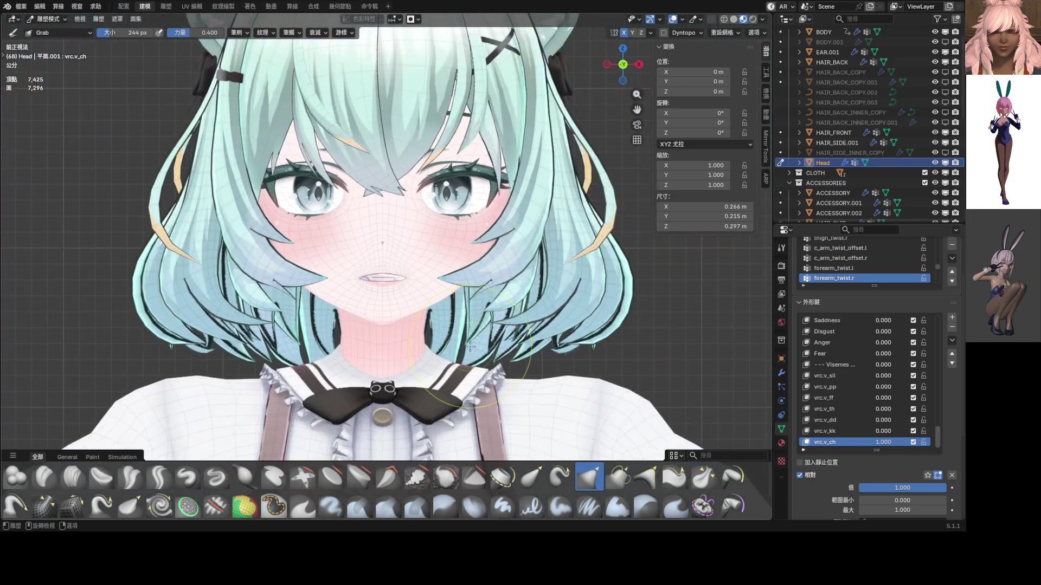
- Cycle through Object Mode back to Sculpt Mode and preview the shaded face without overlays
key(ctrl+Tab)
click(396, 327)
key(ctrl+Tab)
click(396, 384)
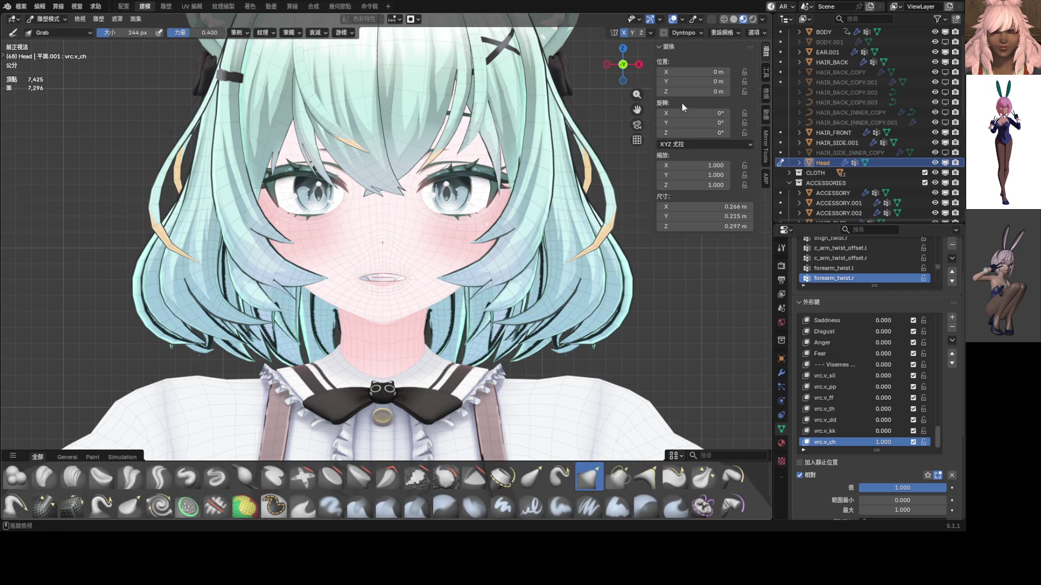
click(672, 19)
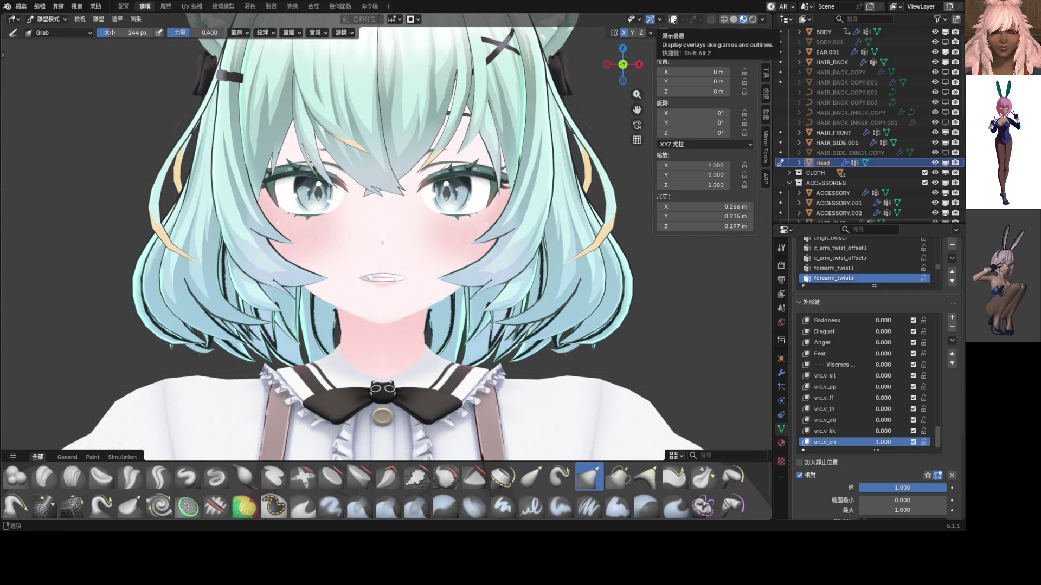
click(673, 20)
scroll(430, 197, up, 6)
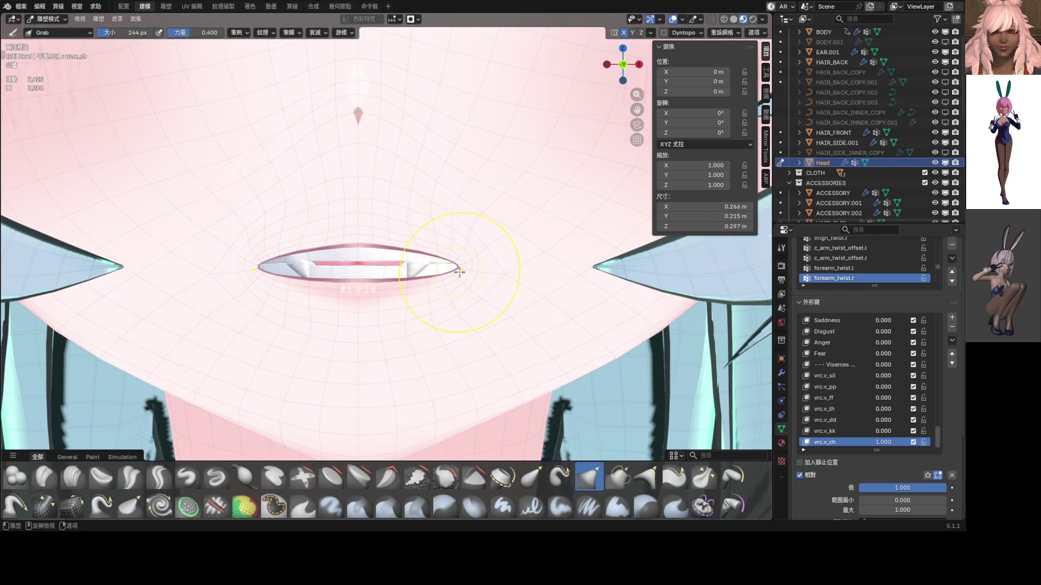
- With Elastic Grab, lift the right mouth corner and reshape the upper lip
mouse_move(459, 271)
mouse_down()
mouse_move(461, 225)
mouse_move(465, 256)
mouse_move(464, 242)
mouse_up()
key(ctrl+z)
key(ctrl+z)
click(526, 475)
drag(477, 264, 483, 228)
drag(369, 237, 356, 257)
scroll(407, 307, down, 5)
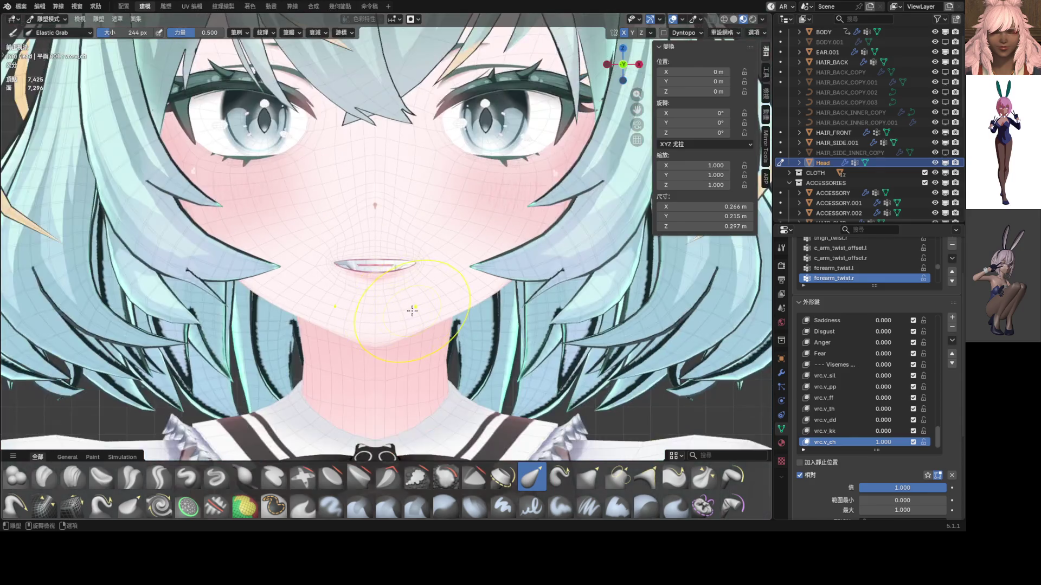
- Preview the mouth without overlays, then pull the lower and upper lips with elastic grab strokes
click(676, 22)
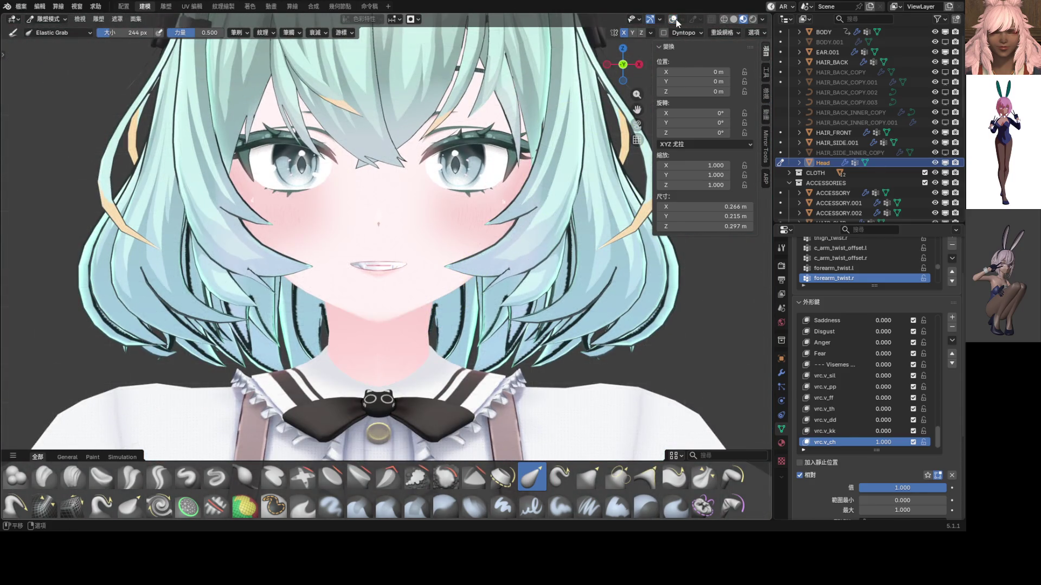
click(675, 22)
scroll(363, 266, up, 5)
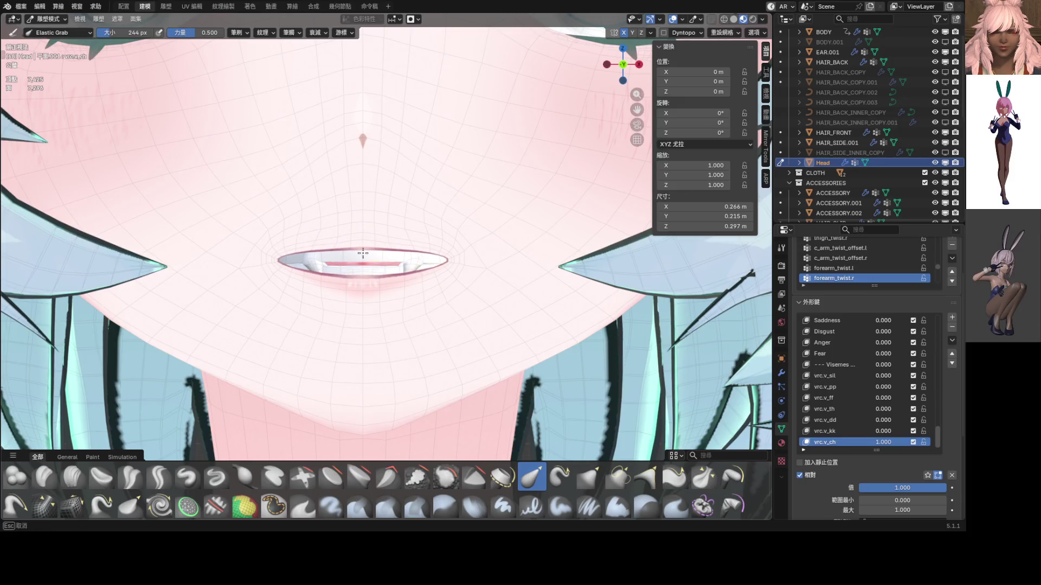
drag(361, 264, 364, 300)
scroll(396, 301, down, 5)
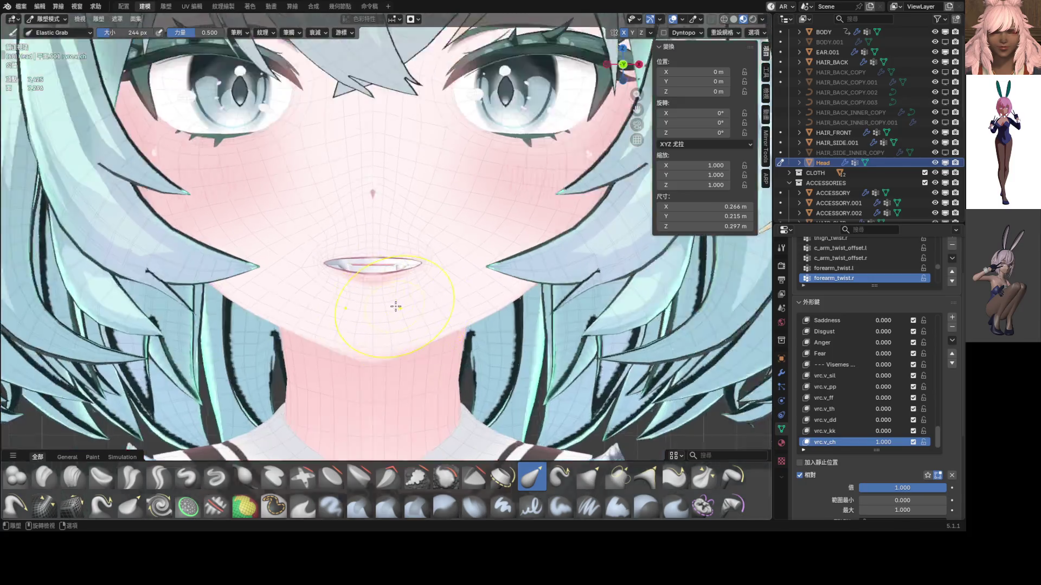
scroll(434, 271, up, 5)
drag(448, 265, 434, 274)
scroll(434, 275, down, 5)
scroll(371, 251, up, 5)
drag(372, 251, 370, 247)
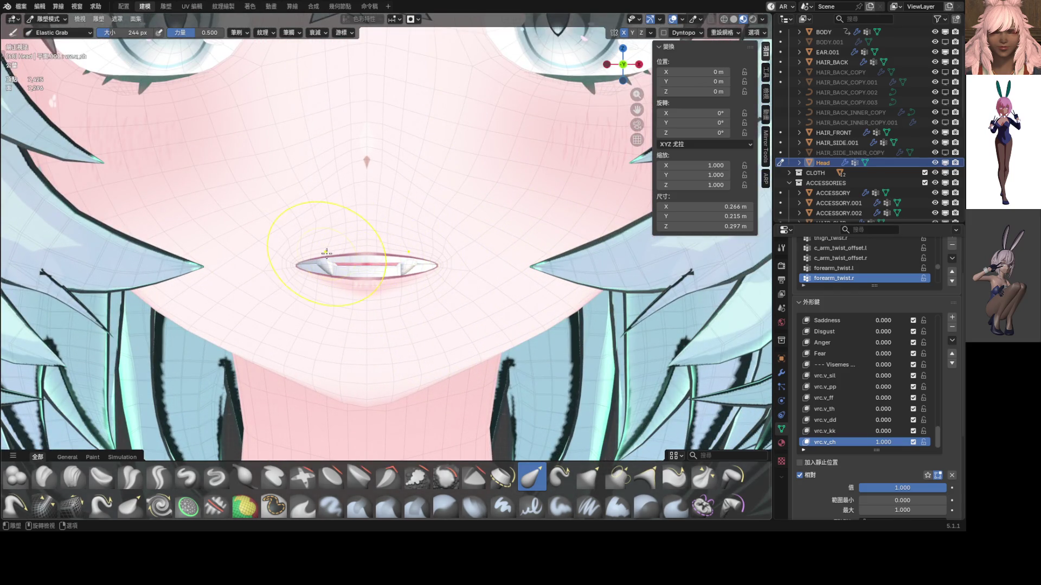
scroll(472, 287, down, 5)
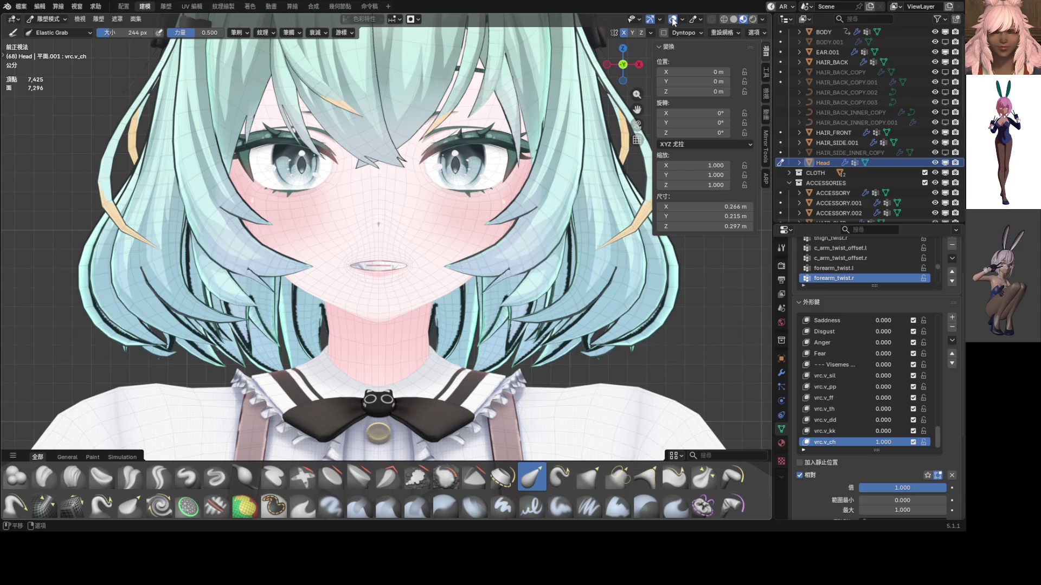
scroll(439, 230, down, 5)
scroll(439, 231, up, 5)
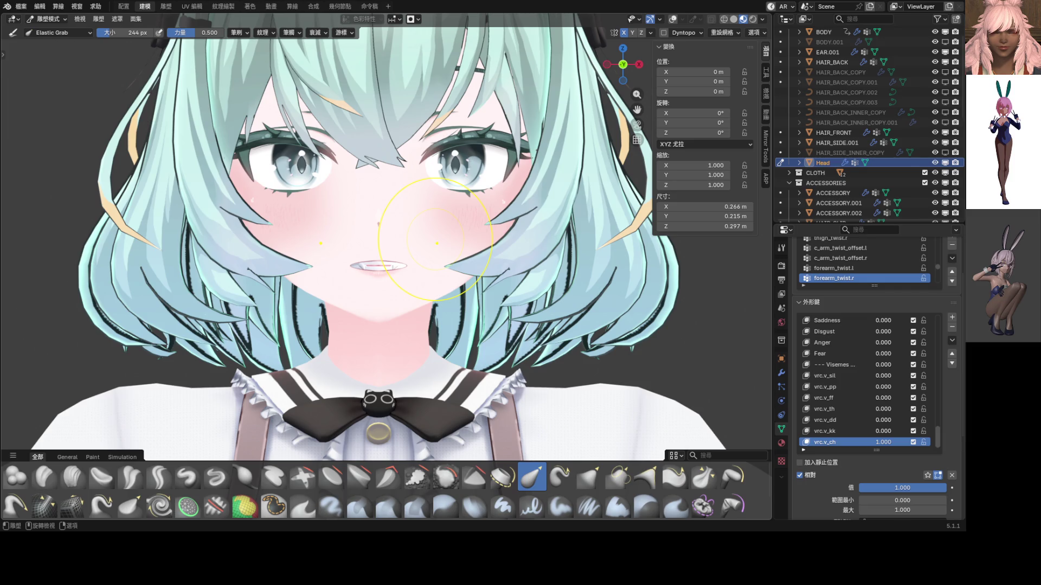
- Reshape the vrc.v_ch lips from the side profile and inspect the teeth from angled views
middle_drag(437, 243, 491, 259)
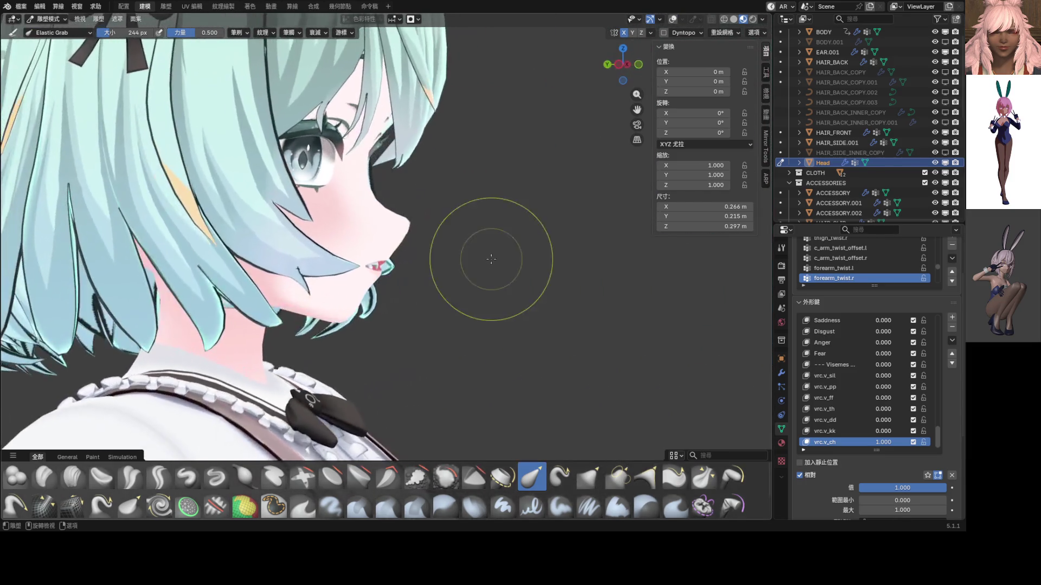
scroll(492, 259, up, 8)
drag(479, 280, 482, 273)
mouse_move(482, 273)
middle_down()
mouse_move(325, 270)
mouse_move(515, 248)
middle_up()
scroll(326, 270, down, 6)
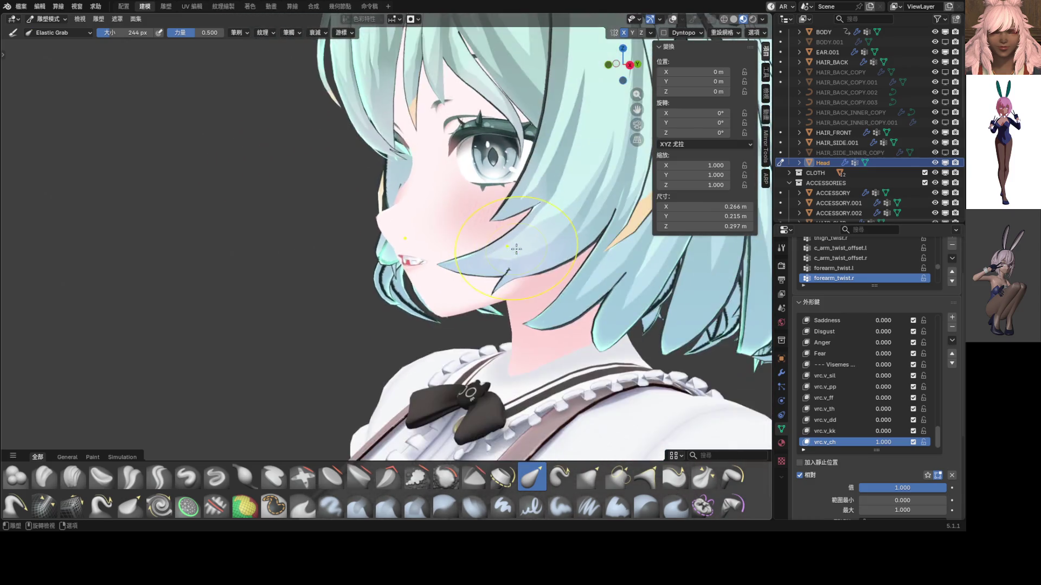
scroll(516, 249, down, 4)
scroll(476, 252, up, 3)
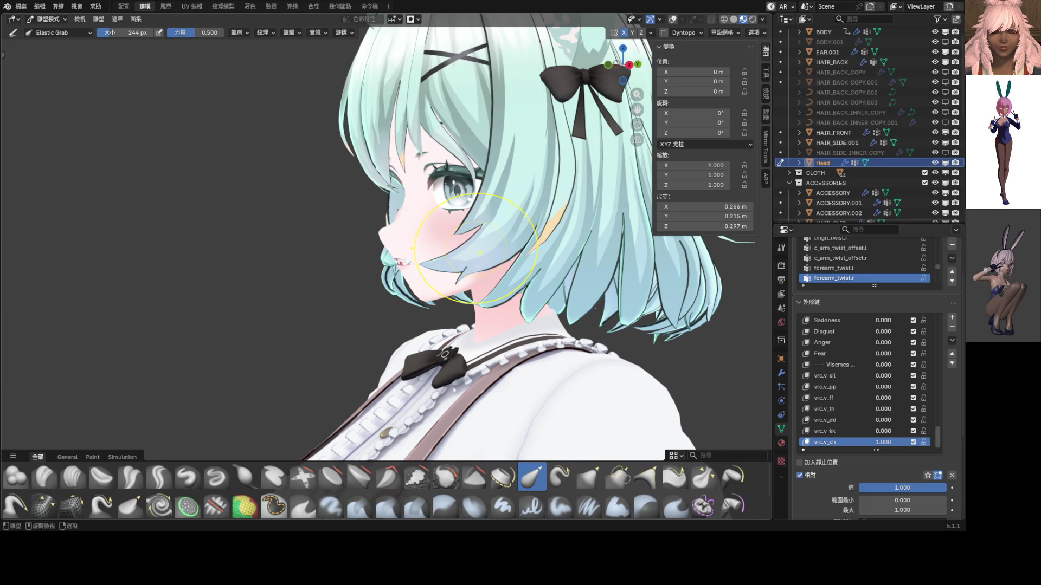
scroll(481, 254, up, 5)
mouse_move(481, 253)
middle_down()
mouse_move(458, 272)
mouse_move(515, 262)
mouse_move(534, 279)
mouse_move(471, 269)
middle_up()
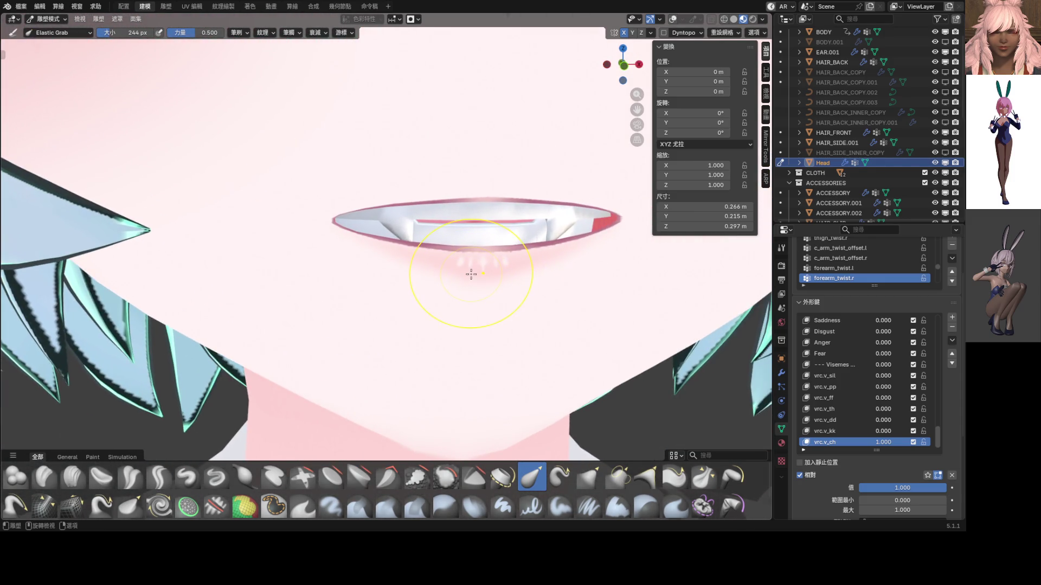
scroll(471, 275, up, 2)
middle_drag(545, 262, 479, 254)
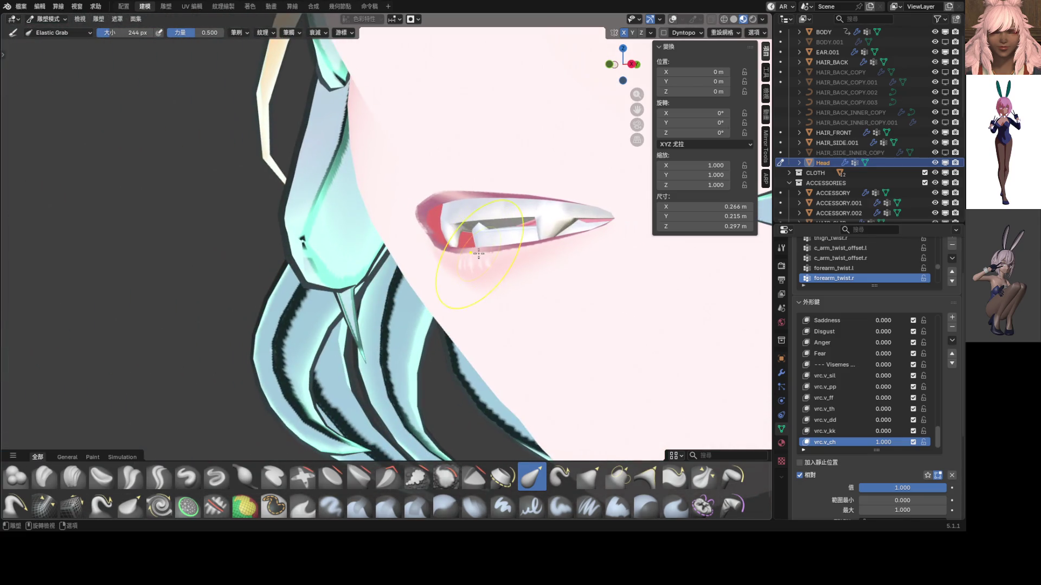
key(Tab)
- In Edit Mode, select the connected teeth piece and move it -0.002 m along Y
click(500, 237)
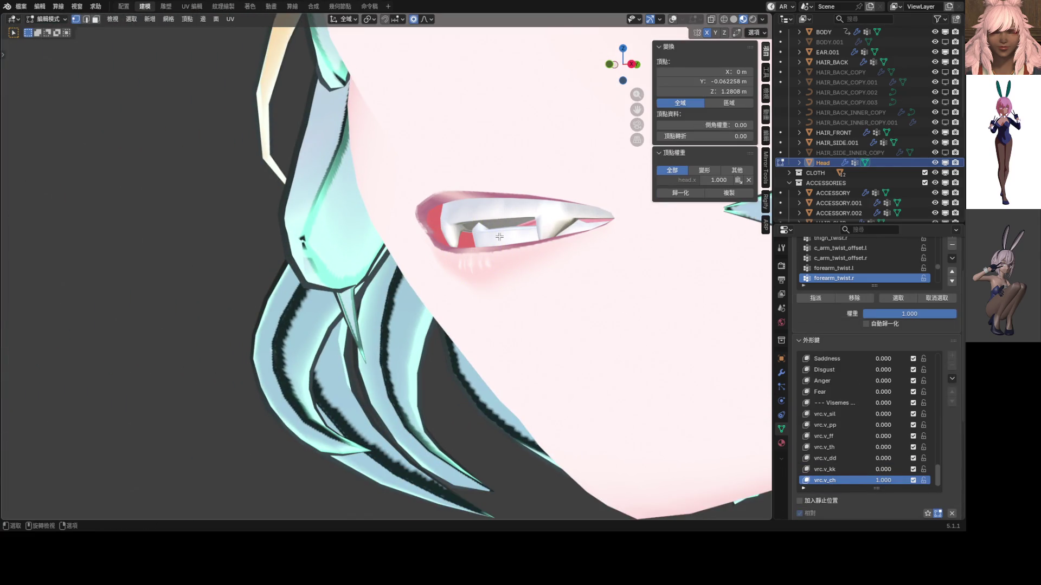
key(ctrl+l)
key(g)
key(y)
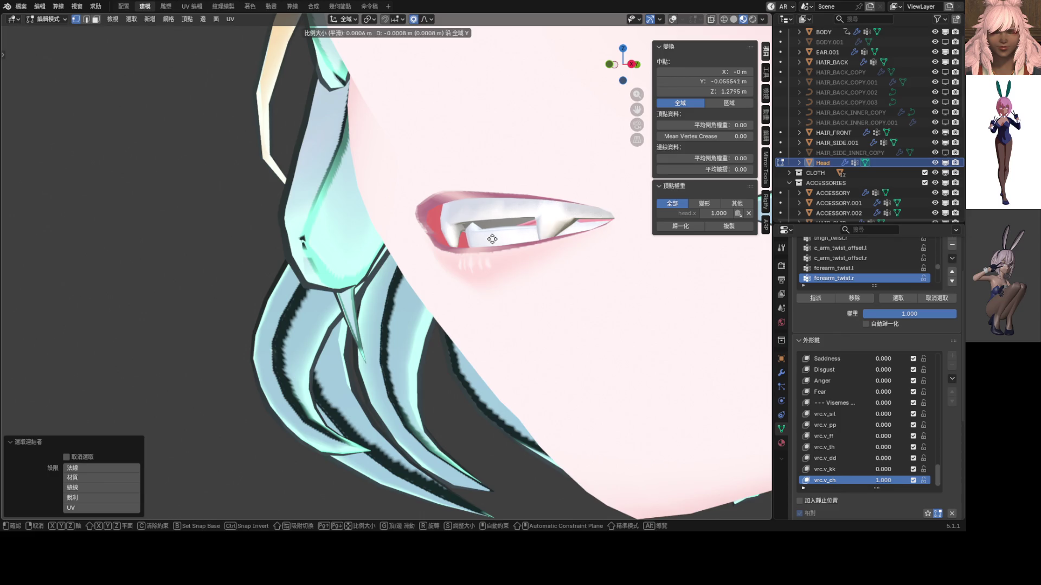
click(483, 242)
- Check the mouth in front orthographic view with wireframe, then return to Sculpt Mode
middle_drag(483, 242, 651, 115)
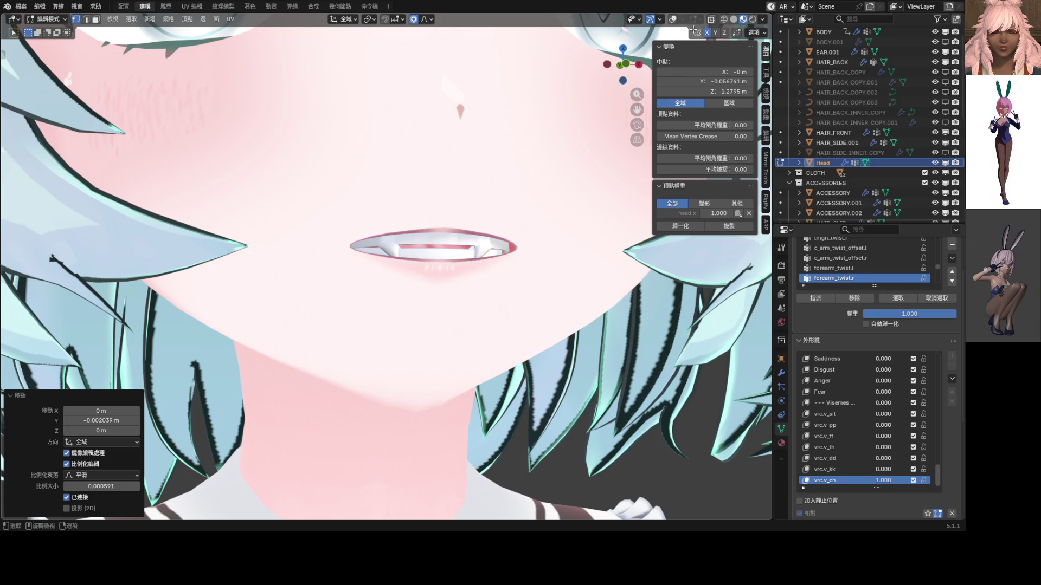
click(672, 20)
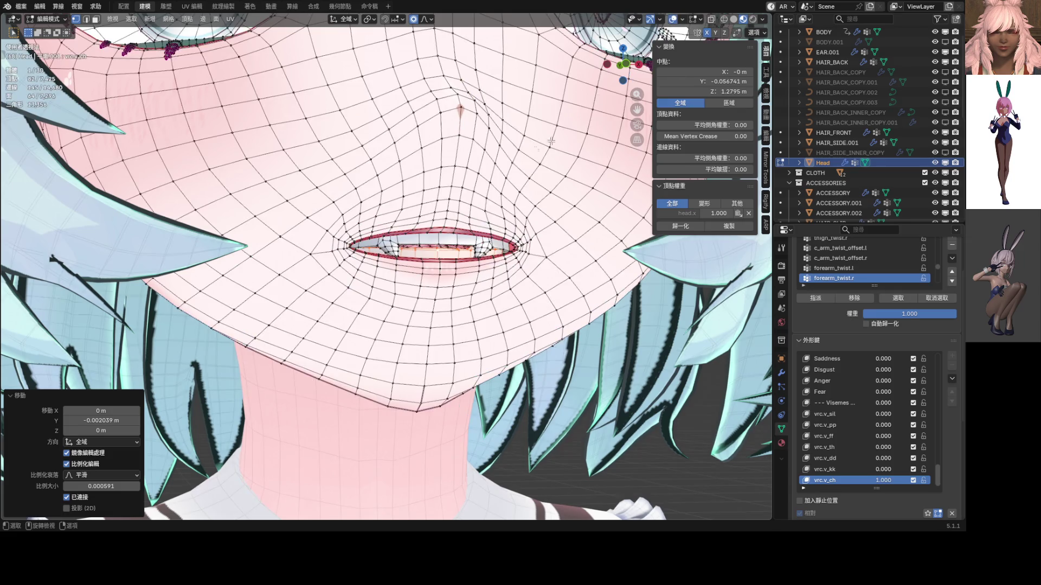
key(KP_1)
key(ctrl+Tab)
mouse_move(507, 298)
middle_down()
mouse_move(434, 293)
mouse_move(585, 254)
mouse_move(477, 244)
mouse_move(455, 265)
mouse_move(386, 272)
mouse_move(422, 271)
mouse_move(463, 250)
middle_up()
scroll(472, 282, down, 5)
scroll(482, 252, down, 5)
scroll(489, 261, up, 4)
scroll(386, 272, up, 6)
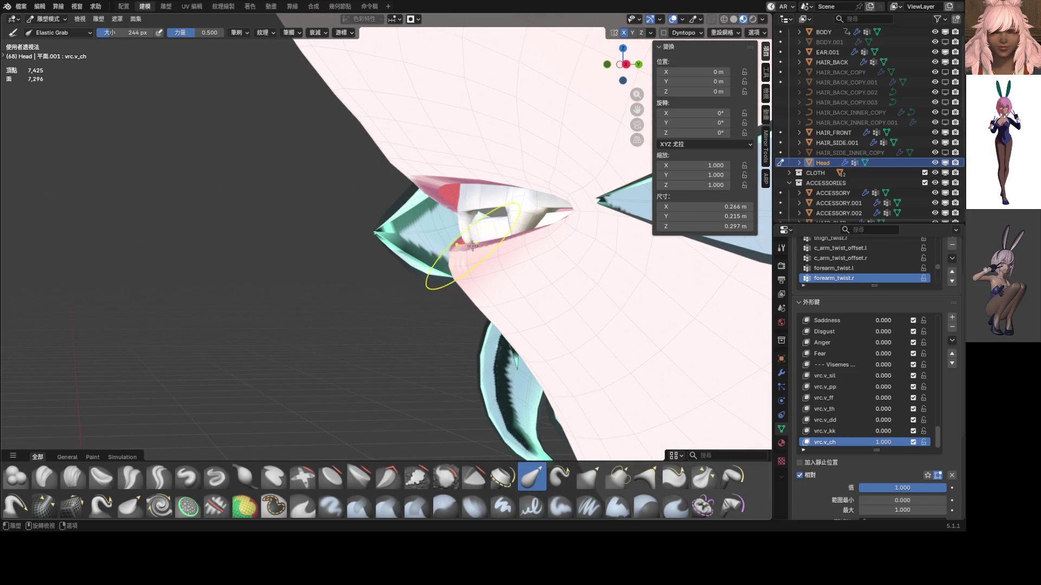
- Select the teeth piece and view it in Right Ortho with X-ray, undoing an accidental move
key(Tab)
key(l)
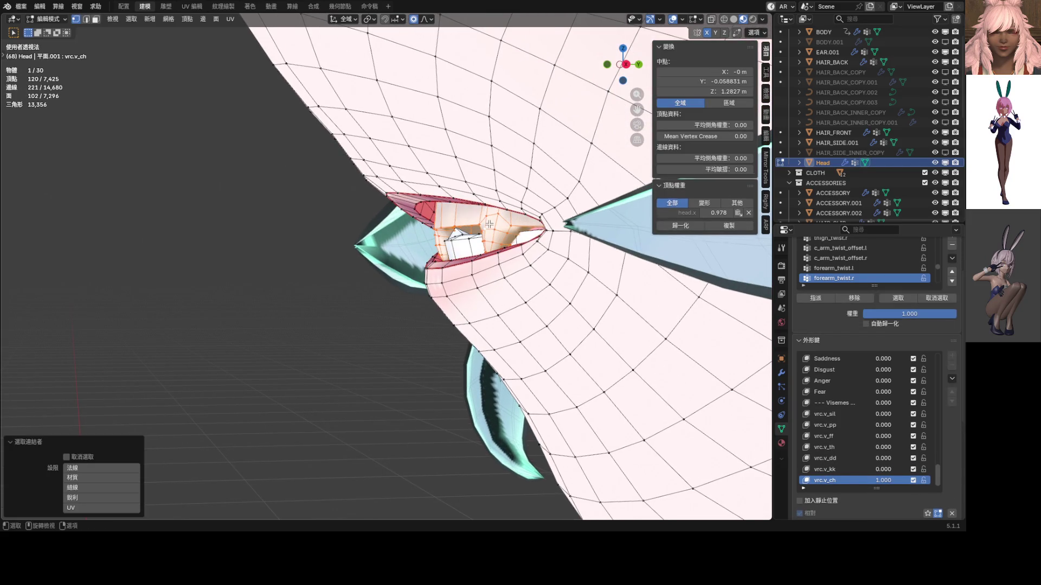
key(KP_3)
key(alt+z)
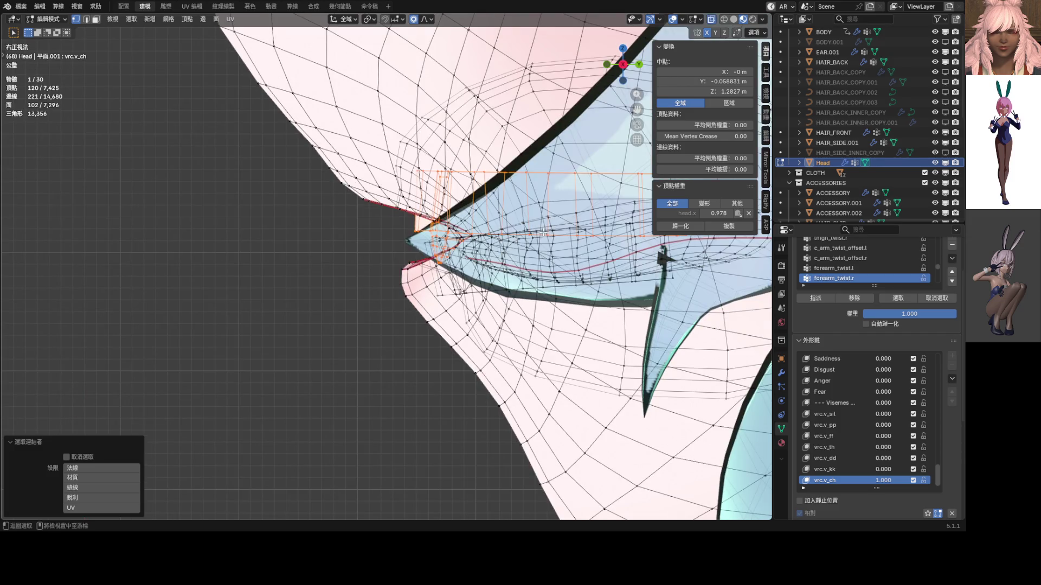
scroll(566, 179, up, 2)
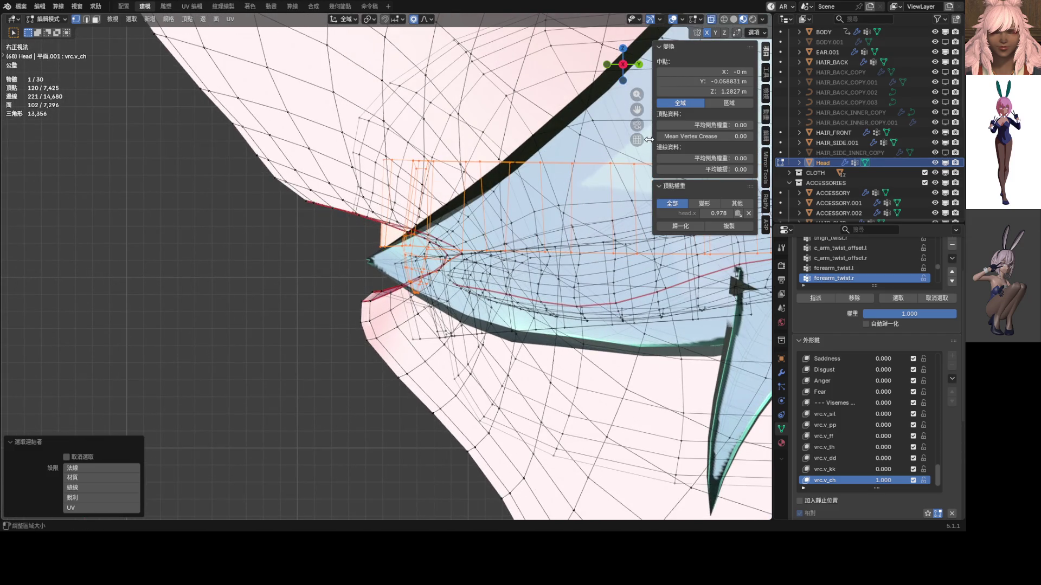
scroll(561, 167, down, 2)
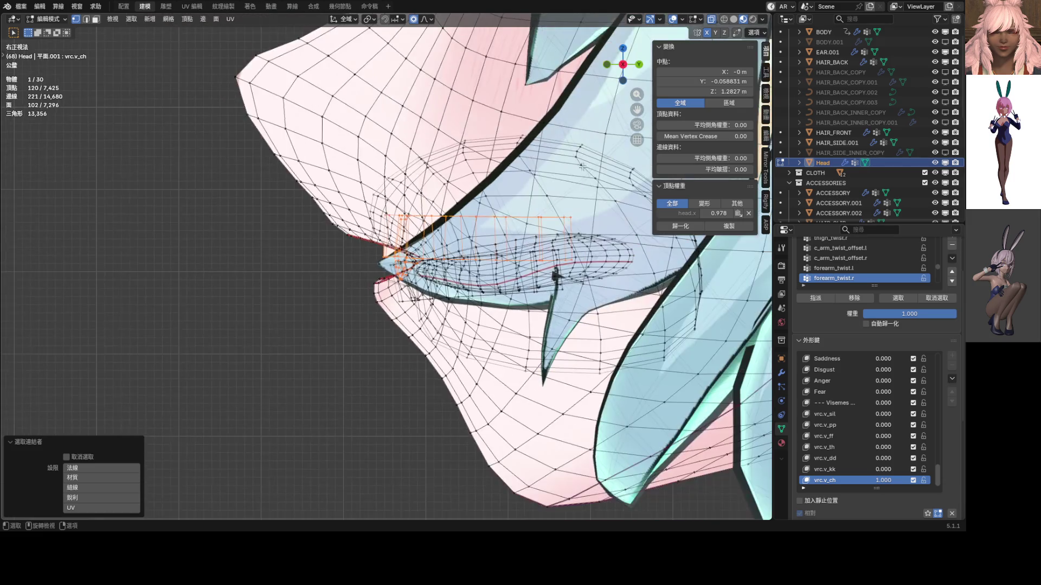
shift+middle_drag(561, 167, 491, 201)
key(g)
key(z)
key(z)
key(Escape)
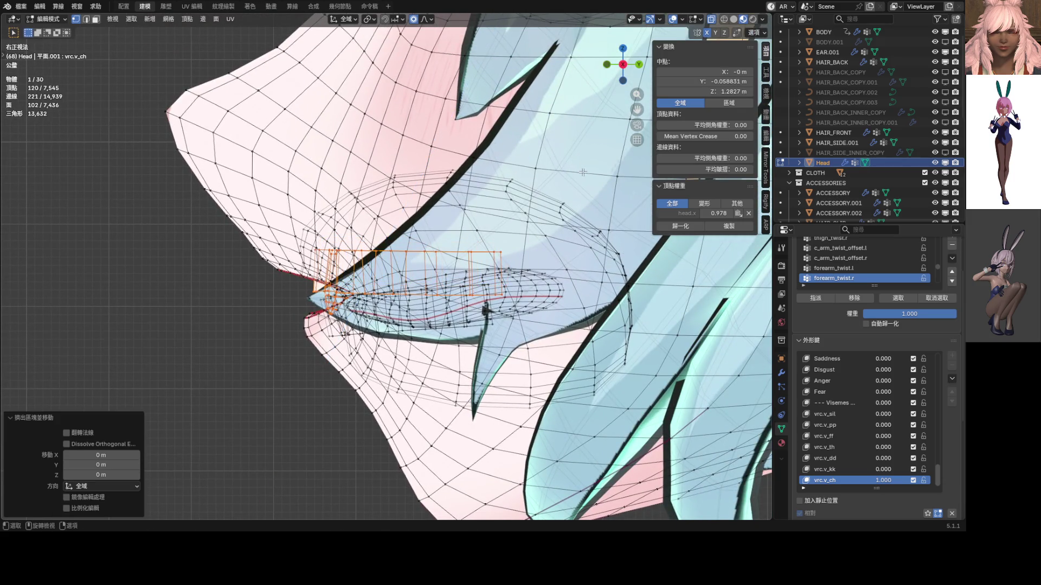
key(ctrl+z)
- Rotate the teeth about -6.95° and return the head to Sculpt Mode
key(r)
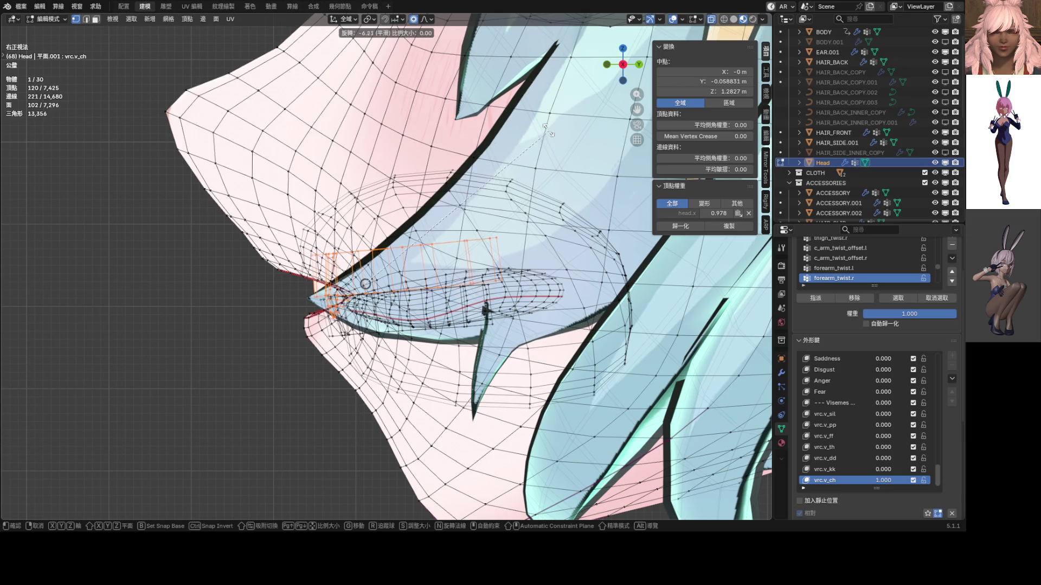
click(546, 130)
middle_drag(547, 130, 469, 220)
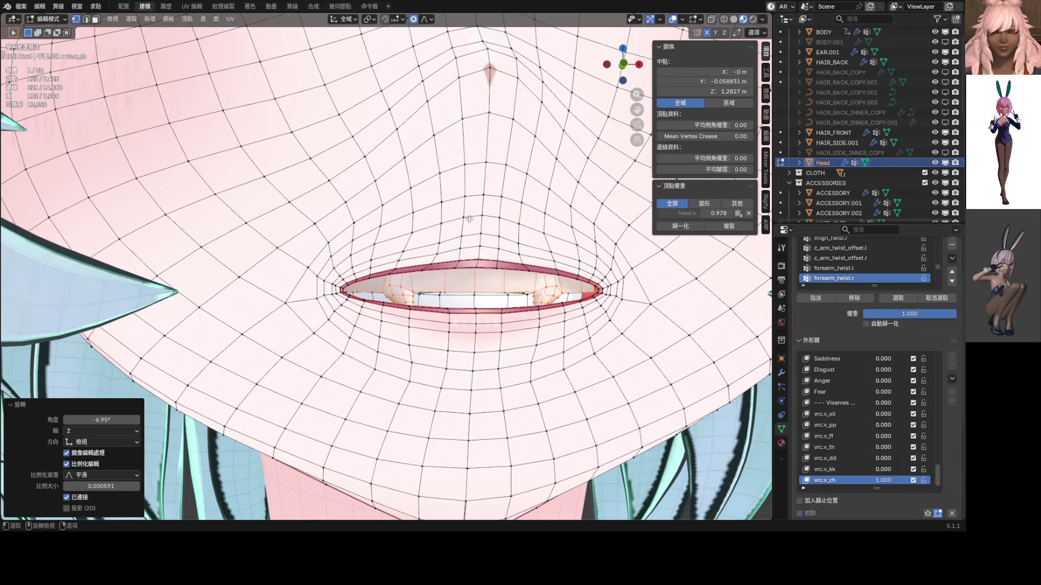
key(KP_3)
key(alt+z)
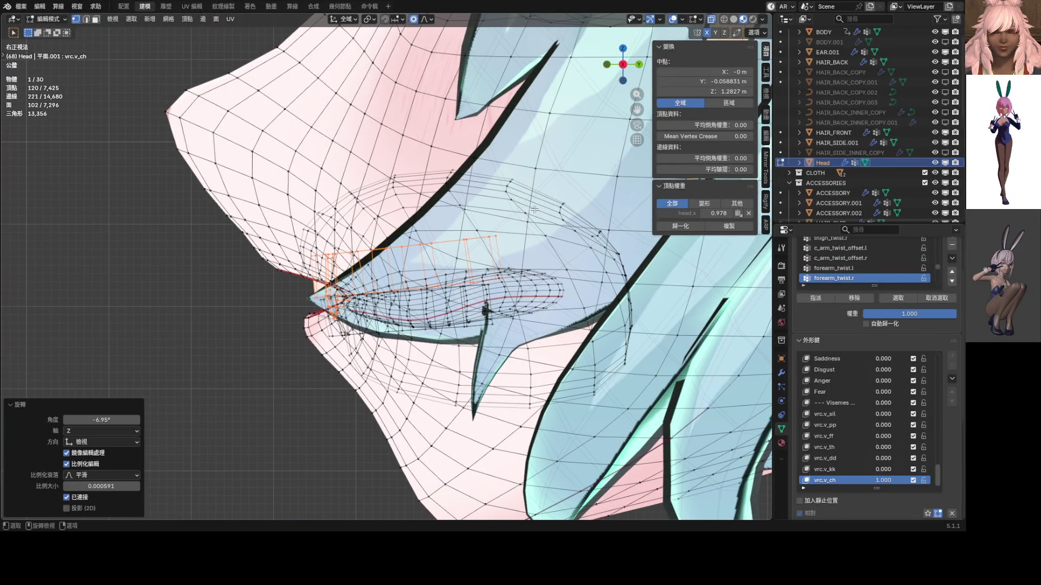
key(r)
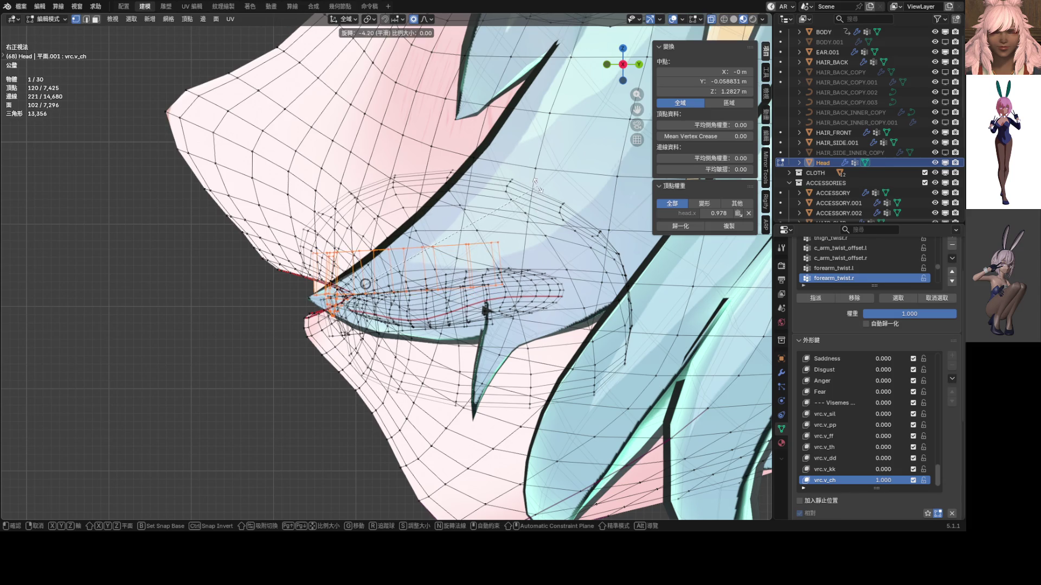
right_click(538, 186)
mouse_move(538, 187)
middle_down()
mouse_move(556, 230)
mouse_move(514, 257)
middle_up()
key(alt+z)
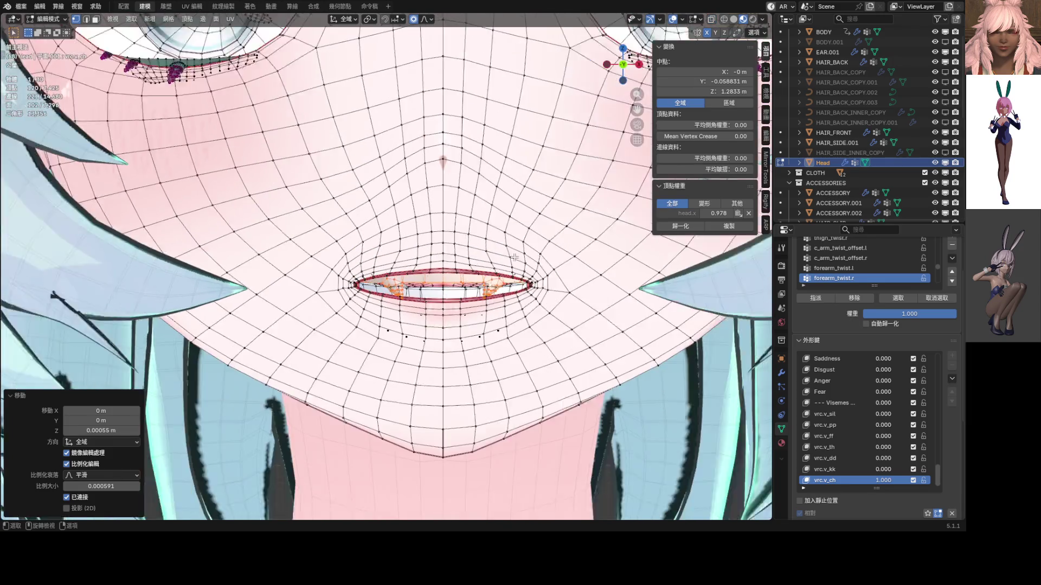
key(ctrl+Tab)
click(542, 325)
mouse_move(504, 353)
middle_down()
mouse_move(396, 352)
mouse_move(410, 340)
middle_up()
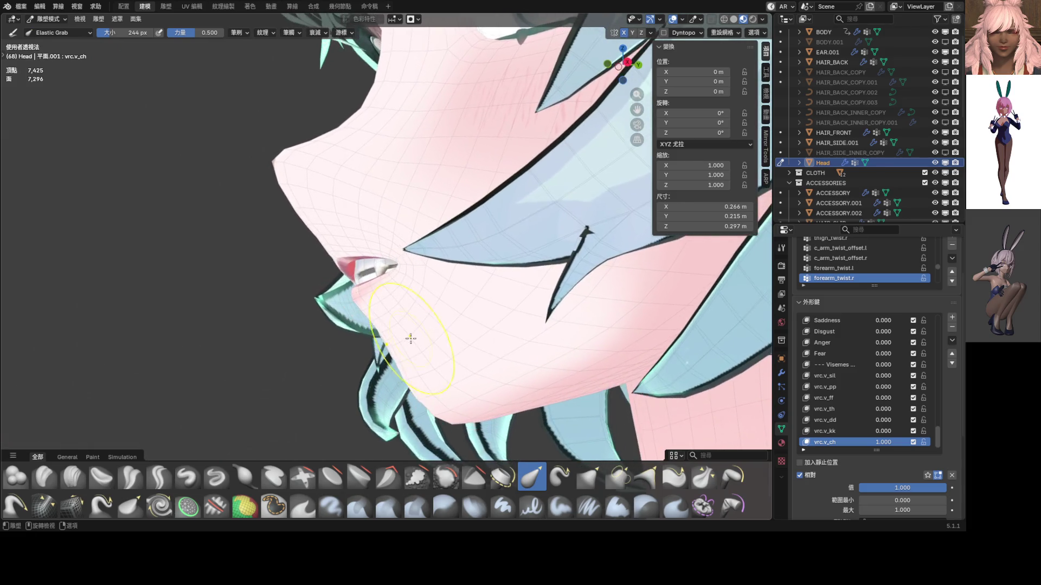
- Use elastic grab on the upper lip and mouth corners to enlarge the red inner lip
scroll(410, 341, up, 8)
mouse_move(337, 201)
mouse_down()
mouse_move(291, 220)
mouse_move(282, 179)
mouse_move(304, 165)
mouse_up()
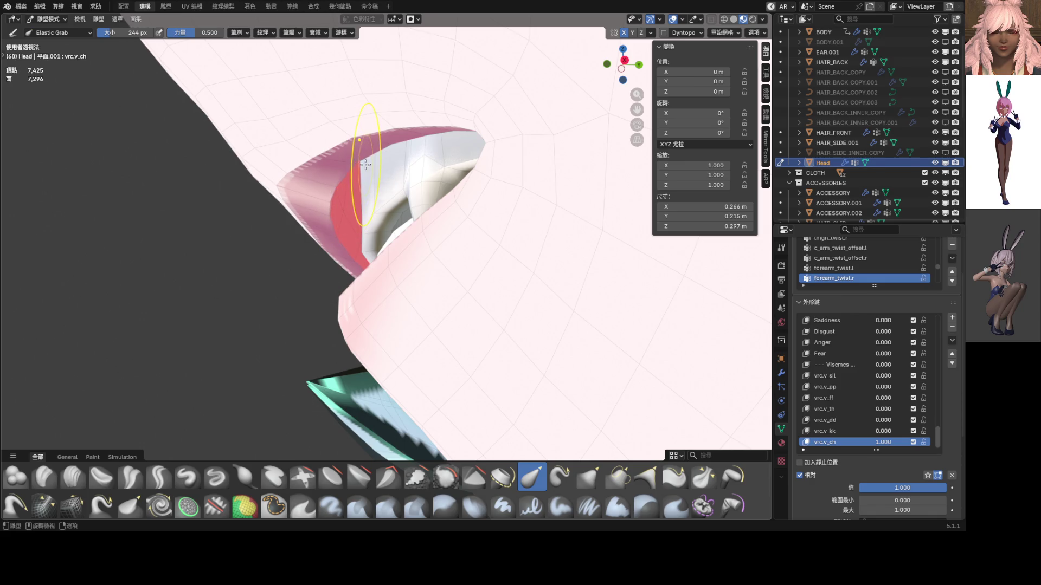
scroll(355, 164, up, 5)
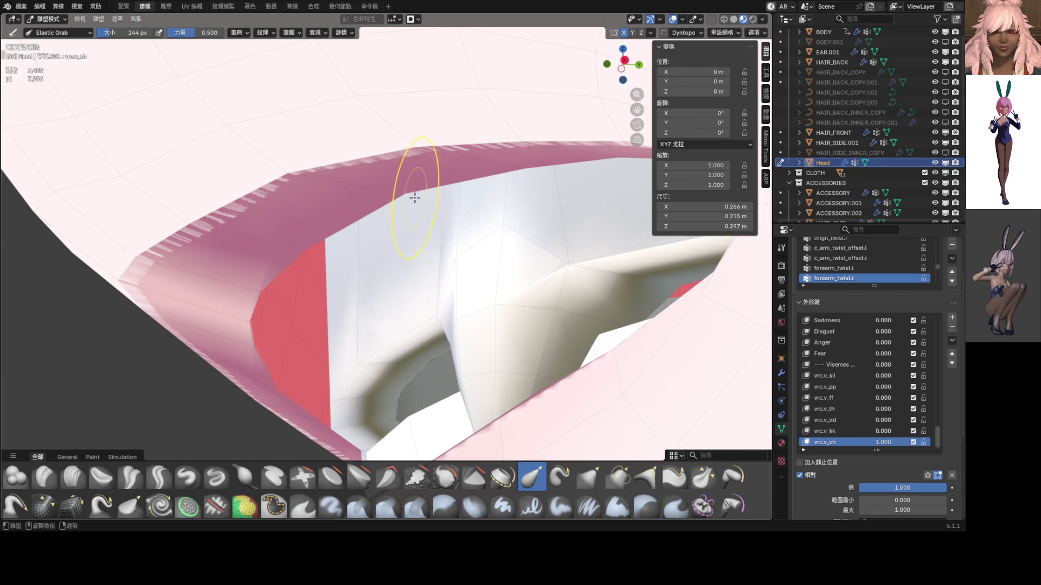
mouse_move(396, 174)
mouse_down()
mouse_move(401, 248)
mouse_move(469, 222)
mouse_up()
mouse_move(469, 222)
middle_down()
mouse_move(643, 255)
mouse_move(325, 81)
mouse_move(518, 208)
middle_up()
mouse_move(518, 207)
mouse_down()
mouse_move(542, 228)
mouse_move(528, 225)
mouse_up()
shift+middle_drag(529, 225, 410, 228)
scroll(411, 229, up, 3)
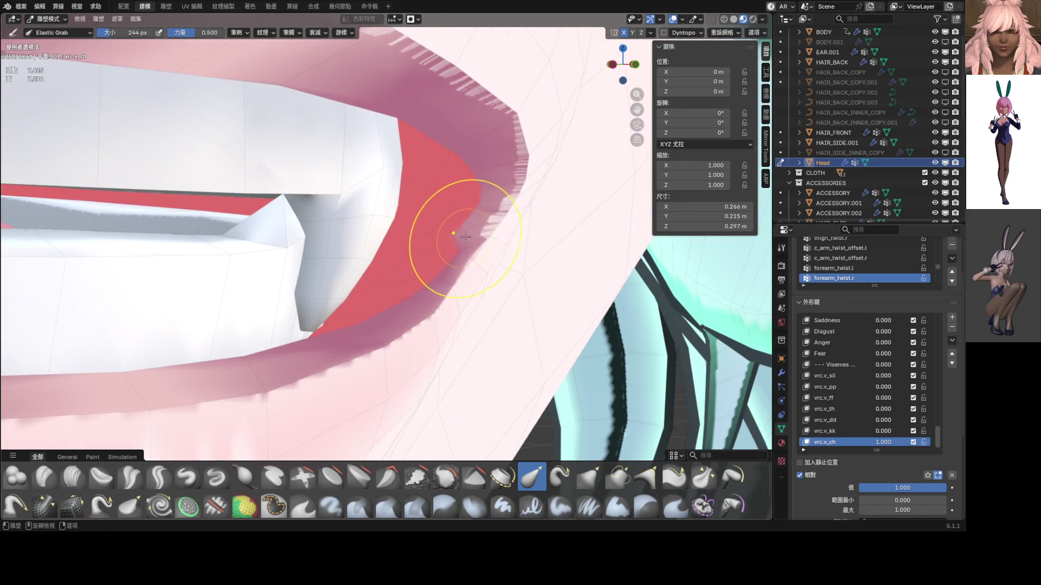
mouse_move(454, 232)
mouse_down()
mouse_move(487, 238)
mouse_move(477, 218)
mouse_up()
- Nudge the lip-corner vertices in Edit Mode, then return to sculpting with the wireframe hidden
key(ctrl+Tab)
key(6)
key(ctrl+Tab)
click(474, 281)
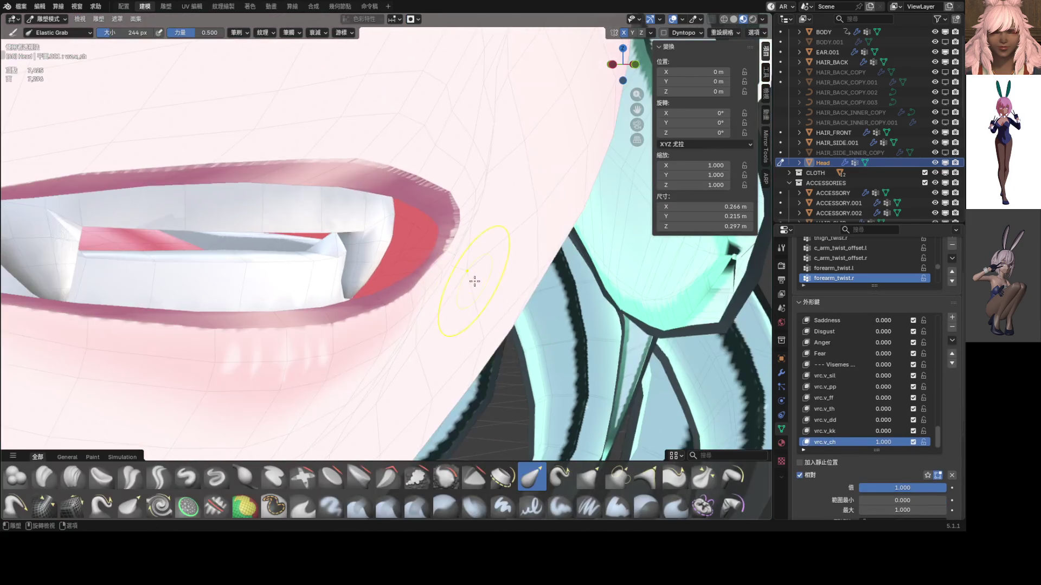
key(ctrl+Tab)
click(500, 283)
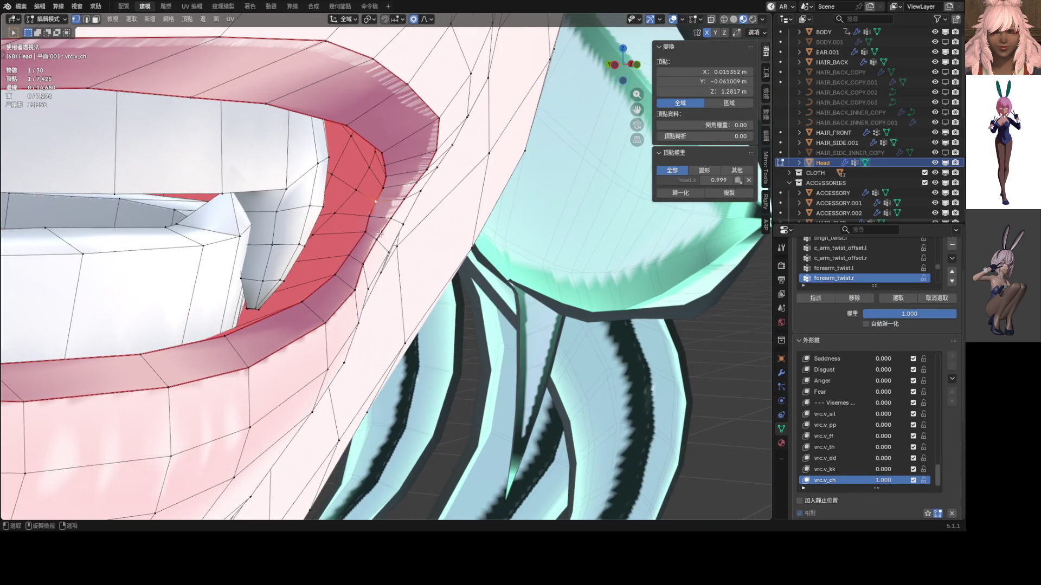
mouse_move(367, 215)
mouse_down()
mouse_move(397, 201)
mouse_move(397, 164)
mouse_up()
mouse_move(377, 241)
mouse_down()
mouse_move(379, 232)
mouse_move(377, 266)
mouse_move(369, 233)
mouse_move(364, 257)
mouse_up()
mouse_move(364, 256)
middle_down()
mouse_move(245, 251)
mouse_move(360, 261)
middle_up()
key(ctrl+Tab)
click(343, 318)
scroll(353, 314, down, 8)
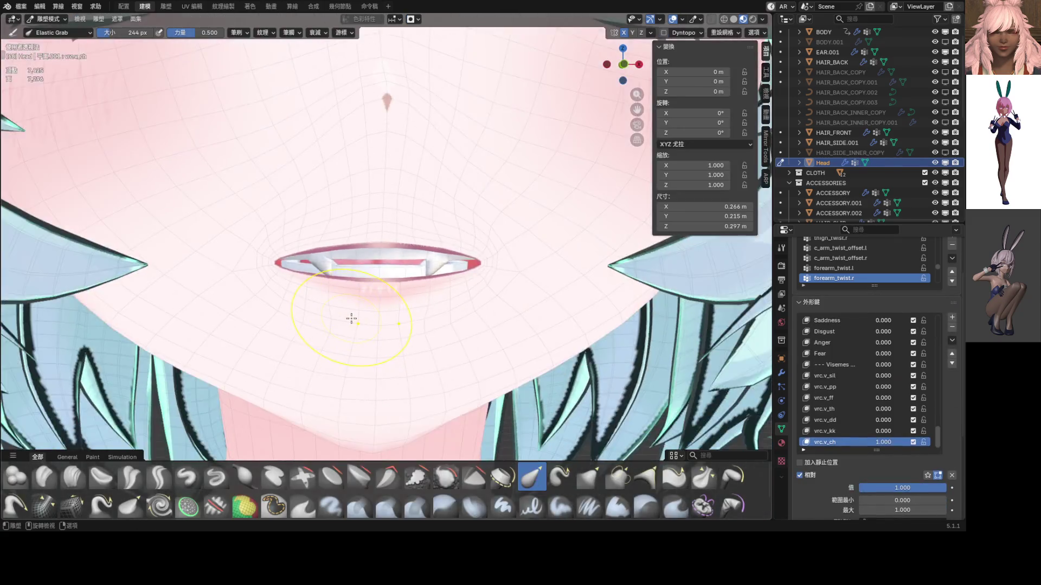
click(673, 19)
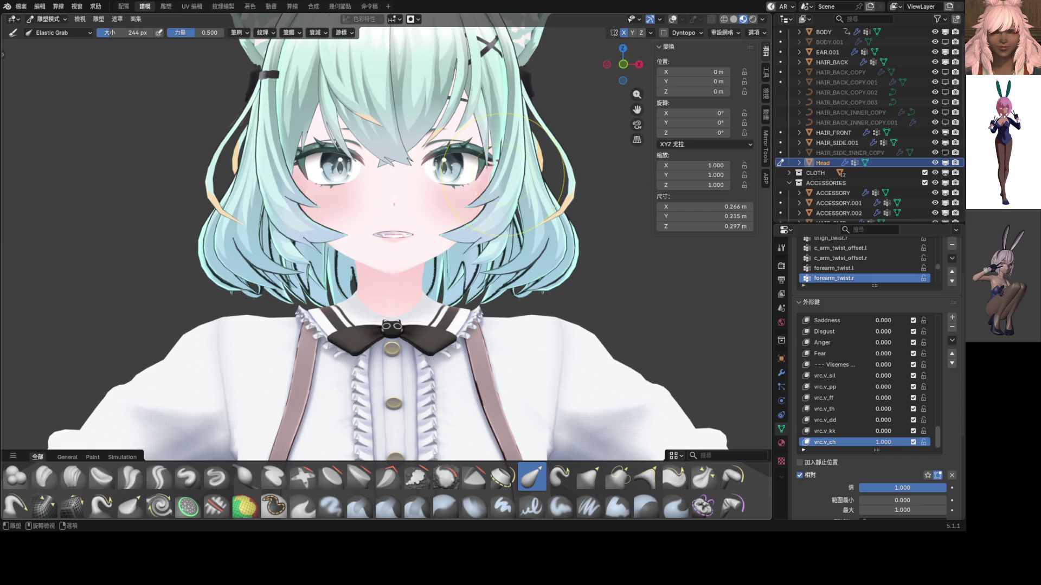
- Show the wireframe again and frame the face in a straight front view
scroll(430, 223, up, 5)
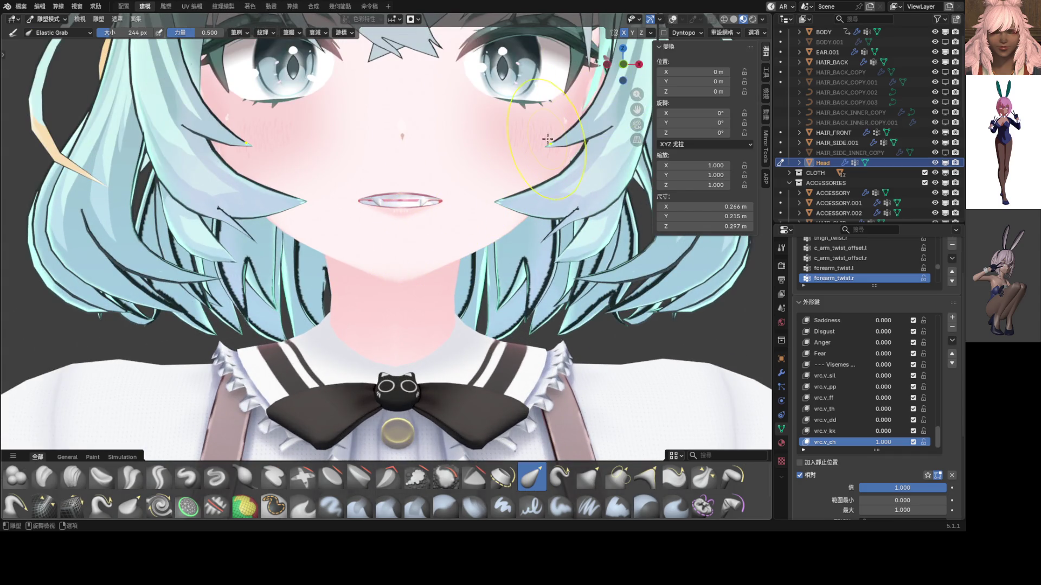
click(673, 18)
scroll(464, 163, up, 3)
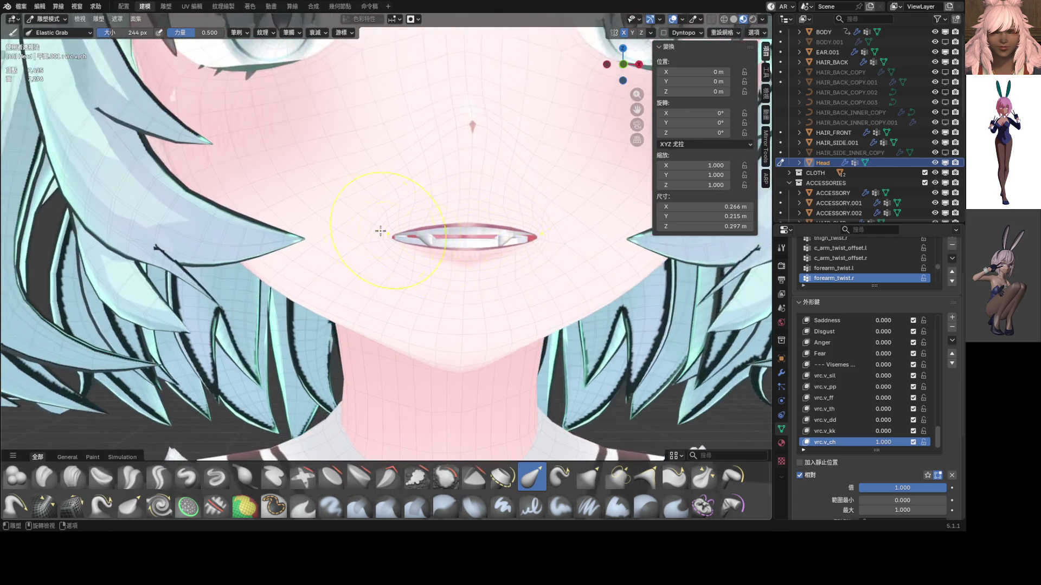
scroll(386, 222, up, 3)
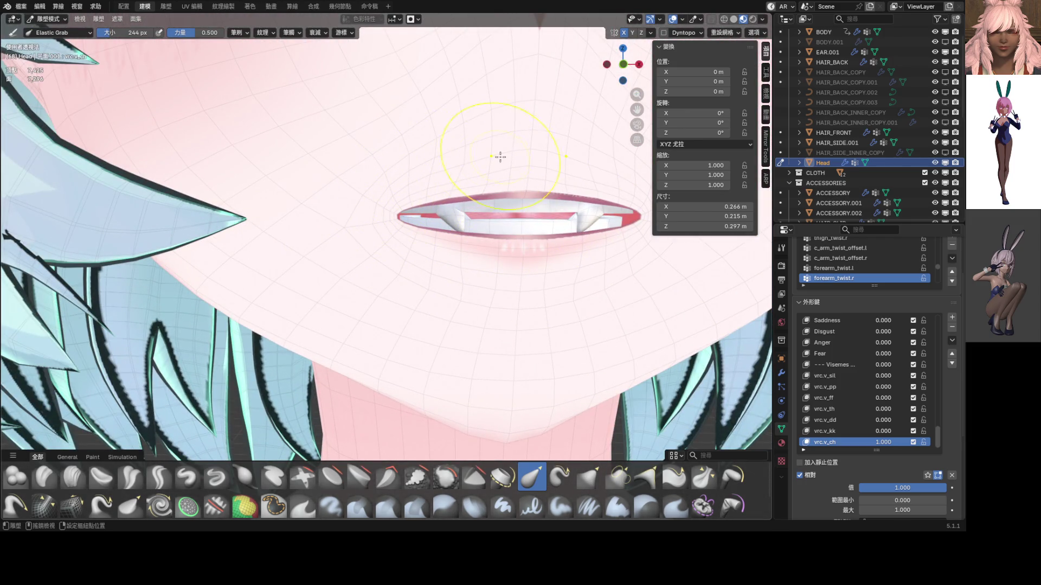
middle_drag(499, 157, 447, 166)
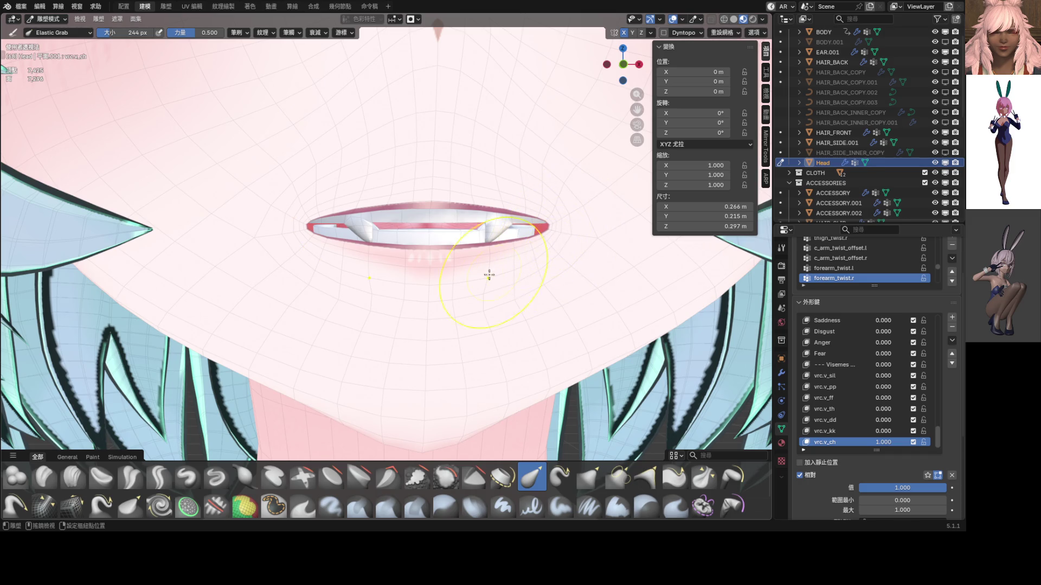
scroll(549, 291, down, 6)
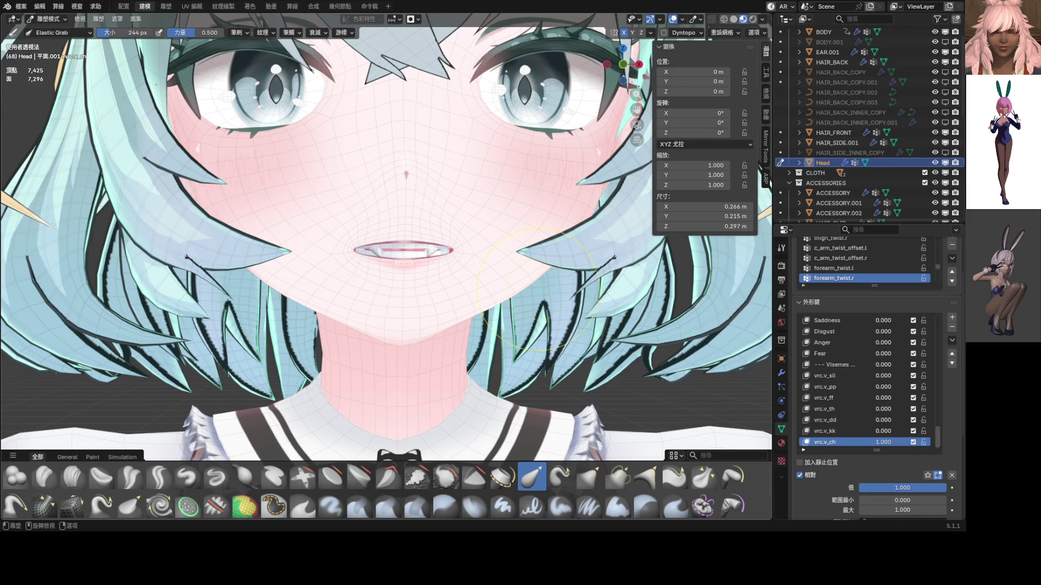
middle_drag(564, 386, 532, 353)
key(KP_1)
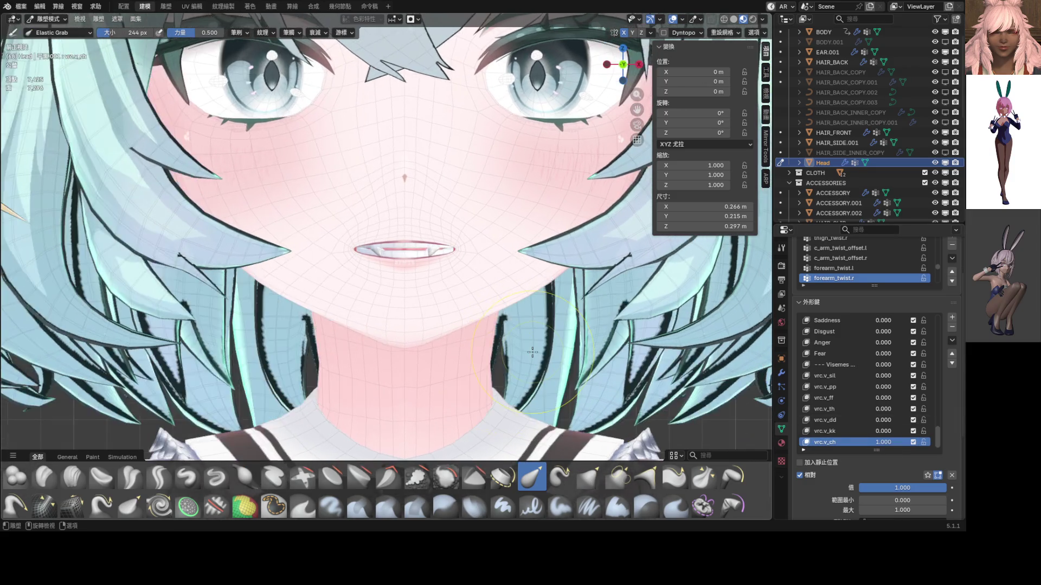
- Set vrc.v_ch to 1.000, scrub it to preview the mouth, and return to Object Mode
click(878, 441)
text(1)
key(Return)
mouse_move(883, 443)
mouse_down()
mouse_move(867, 442)
mouse_move(889, 442)
mouse_up()
scroll(401, 295, down, 5)
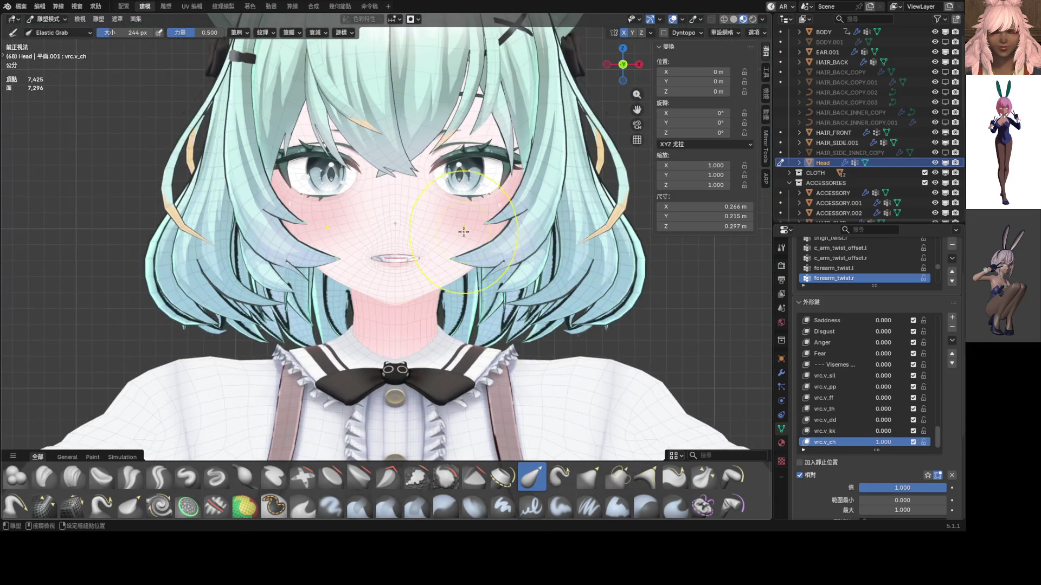
key(ctrl+Tab)
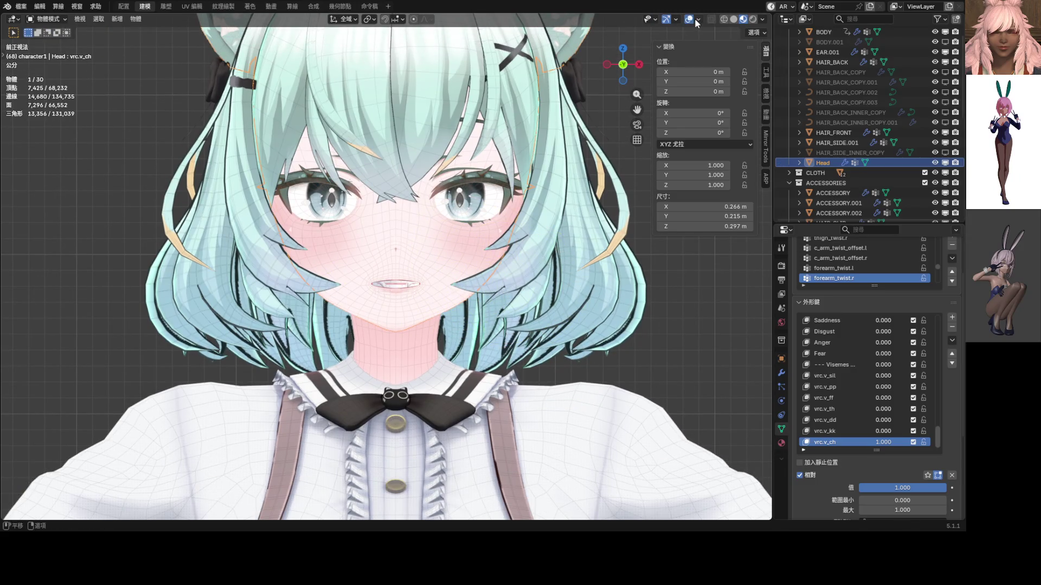
- Add a New Shape from Mix, clear all shape key values, and rename the new key vrc.v_ss
click(694, 19)
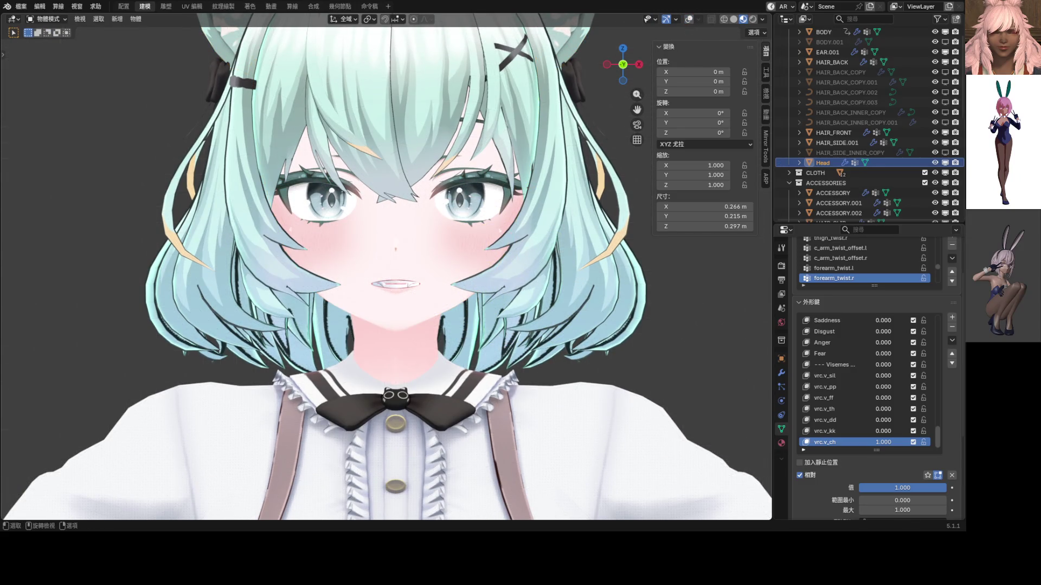
scroll(416, 254, up, 4)
drag(884, 442, 855, 442)
scroll(454, 282, up, 4)
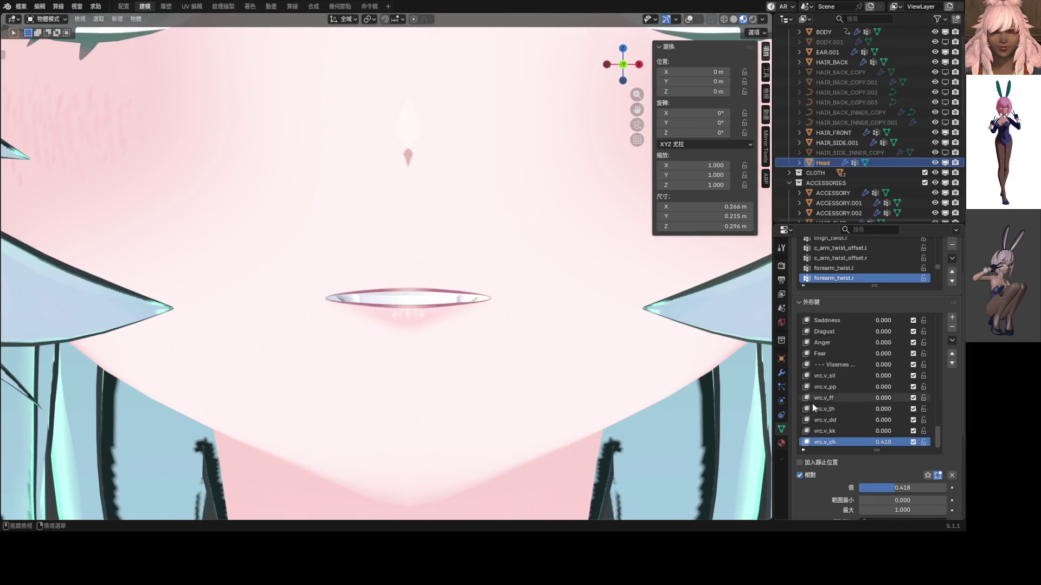
click(952, 338)
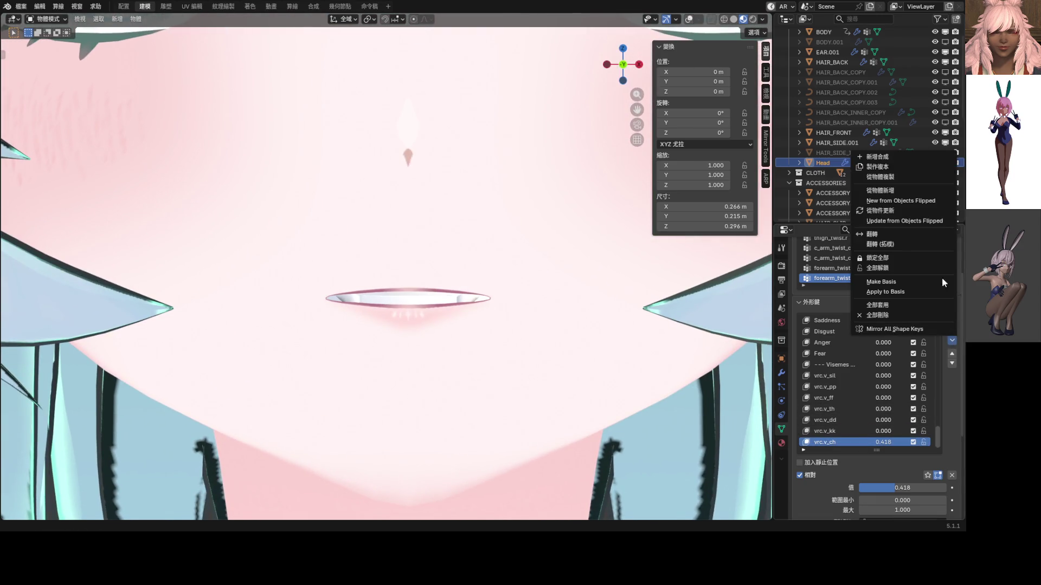
click(895, 160)
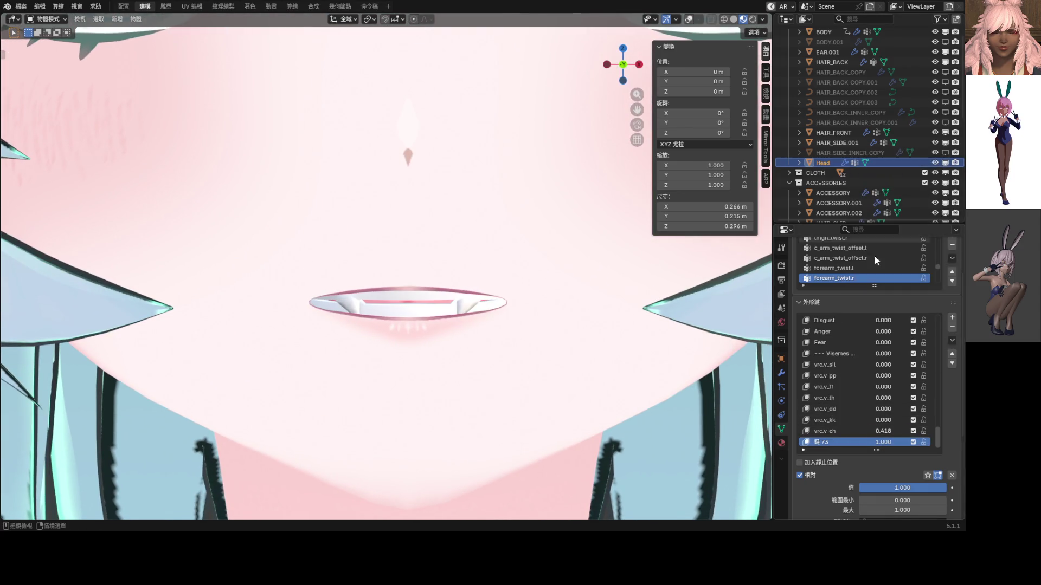
click(952, 475)
double_click(825, 442)
text(vrc.v_ss)
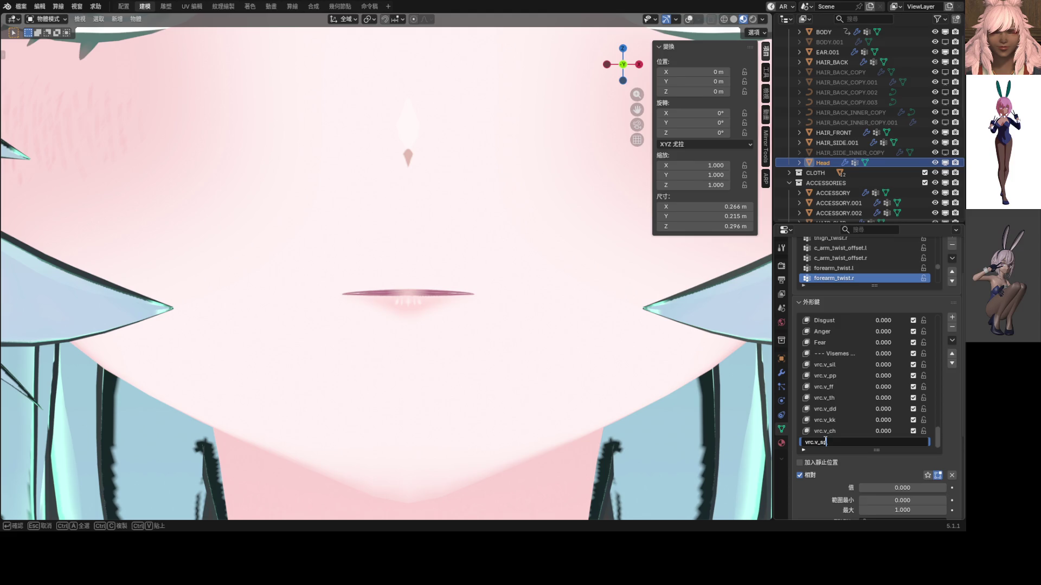
key(Return)
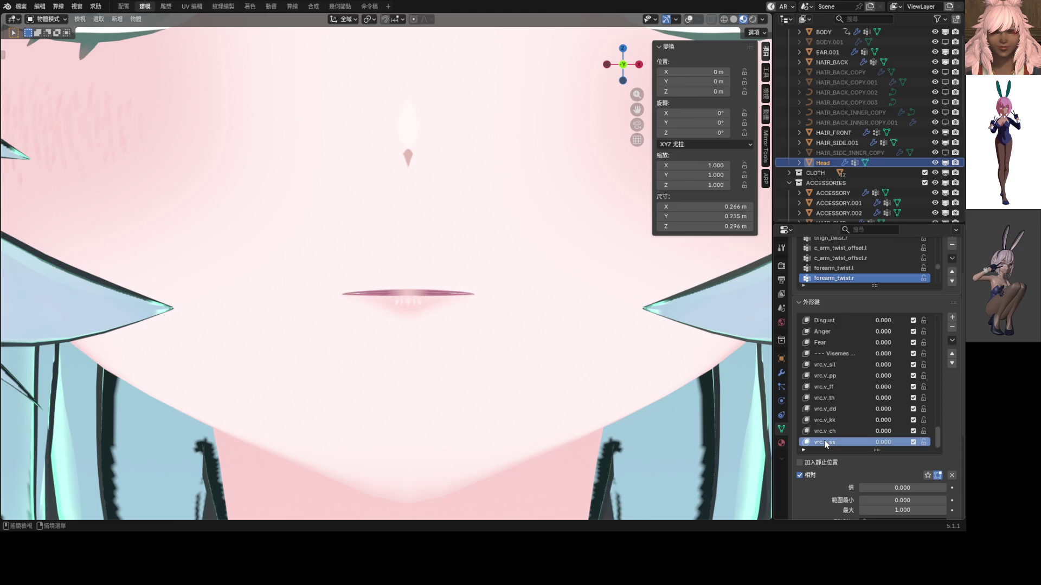
- Set vrc.v_ss to 1.0, enter Sculpt Mode with wireframe, and size the Elastic Grab brush to 308 px
drag(883, 443, 910, 445)
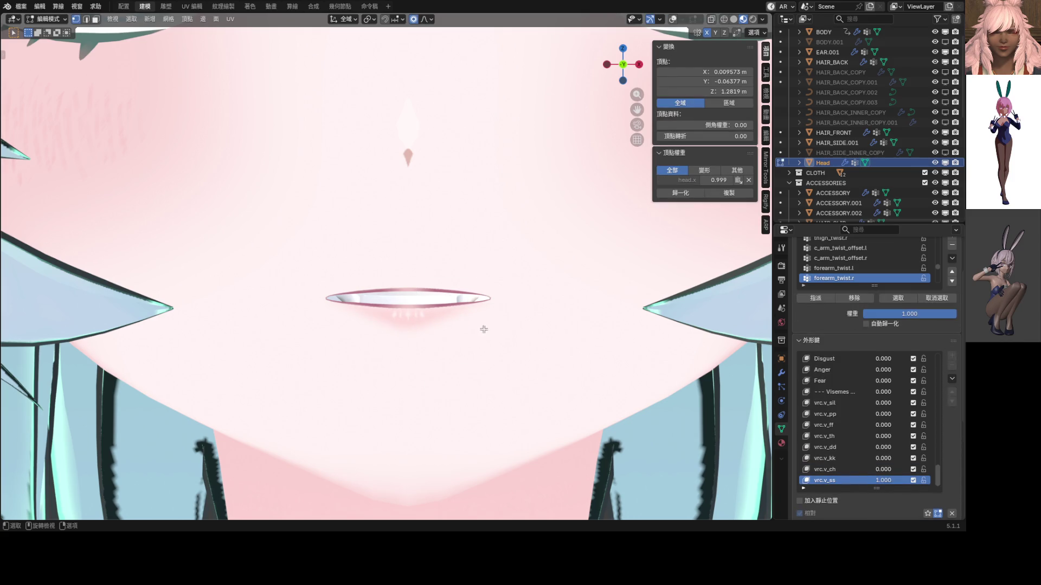
middle_drag(486, 327, 477, 300)
key(ctrl+Tab)
click(474, 365)
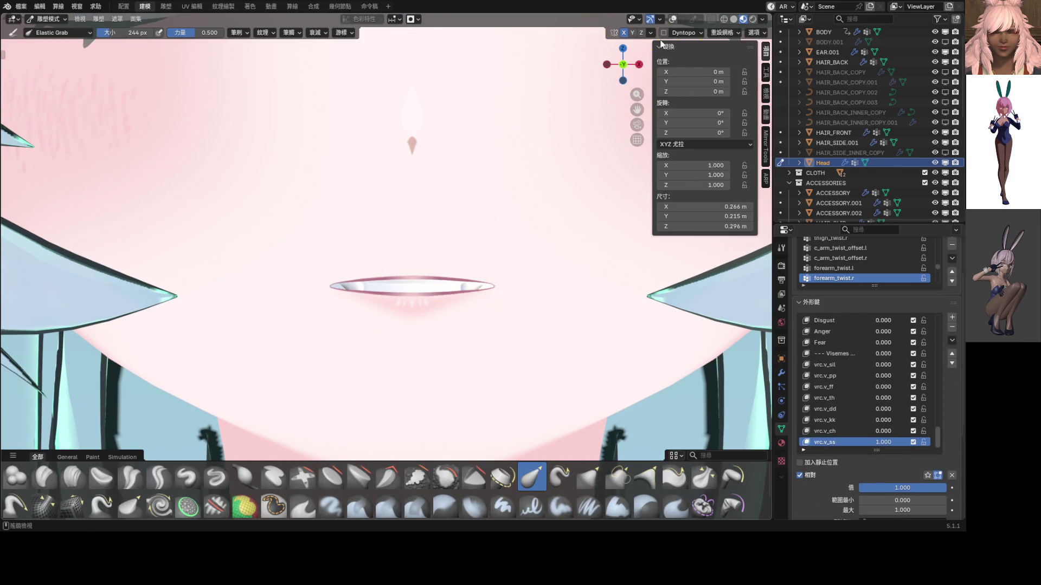
key(shift+alt+z)
shift+middle_drag(438, 262, 447, 254)
shift+middle_drag(447, 262, 429, 280)
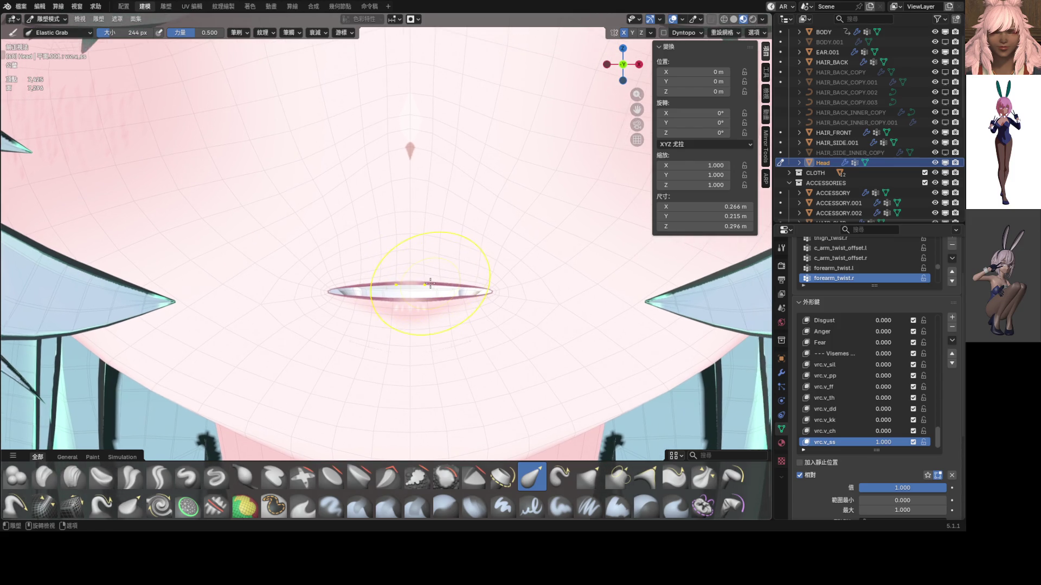
key(g)
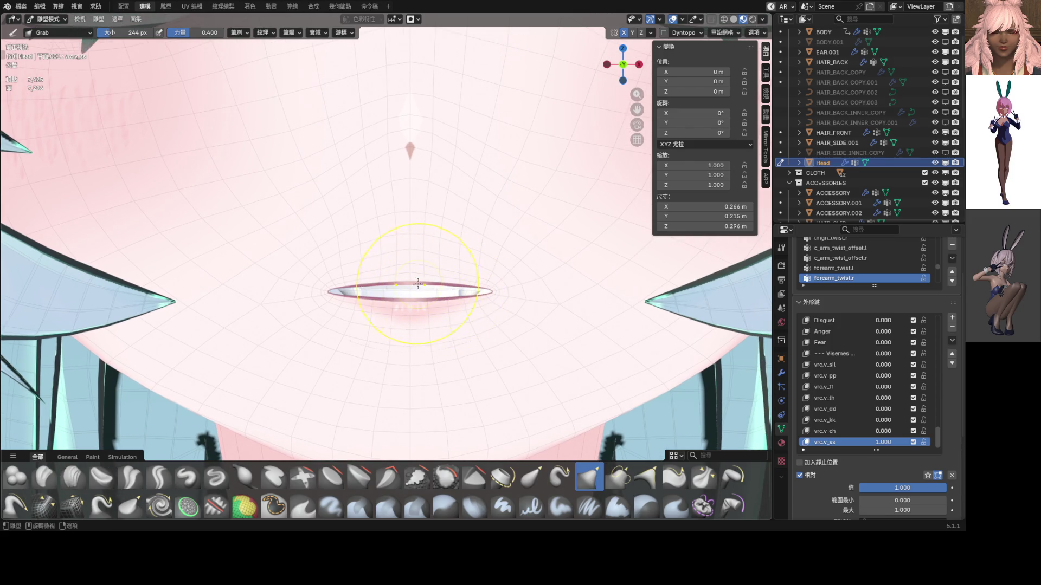
click(525, 477)
key(f)
click(445, 268)
- Pull the lower lip down to part the mouth and check it from the side
mouse_move(425, 296)
mouse_down()
mouse_move(425, 332)
mouse_move(418, 325)
mouse_up()
drag(367, 255, 376, 251)
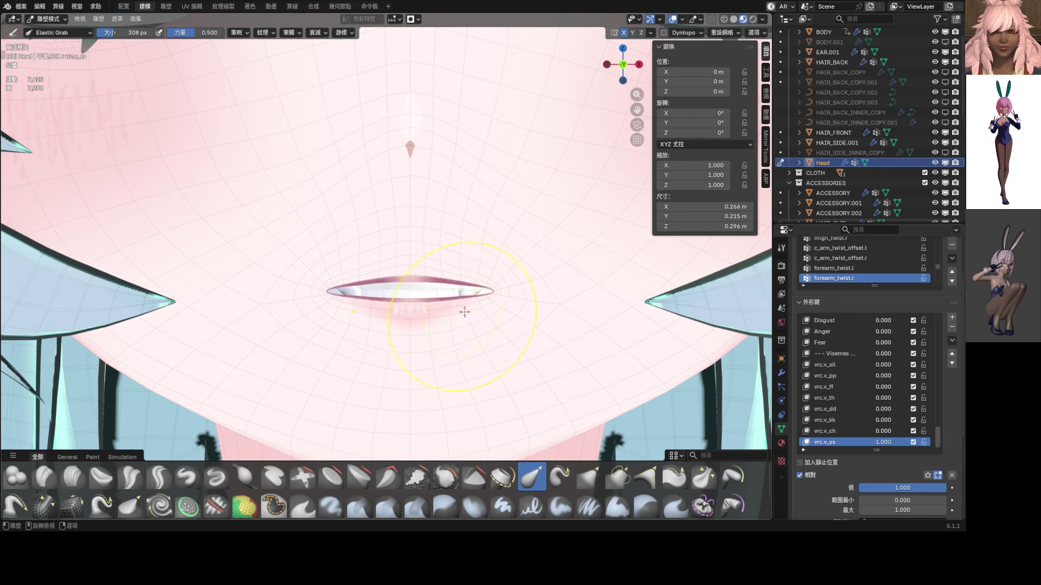
scroll(501, 292, down, 2)
scroll(501, 291, down, 5)
scroll(443, 279, up, 6)
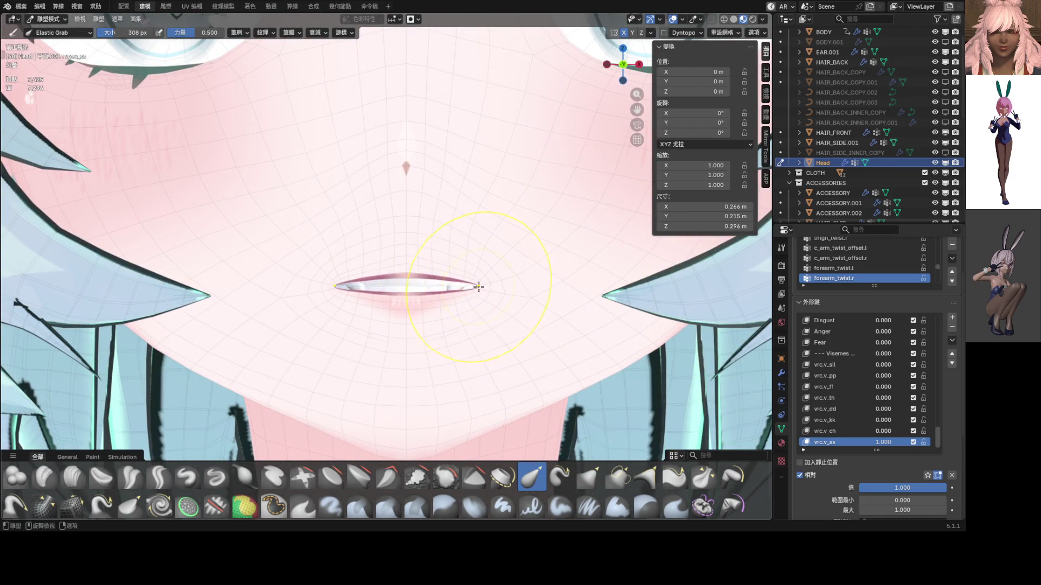
mouse_move(495, 288)
middle_down()
mouse_move(373, 294)
mouse_move(434, 287)
mouse_move(443, 276)
middle_up()
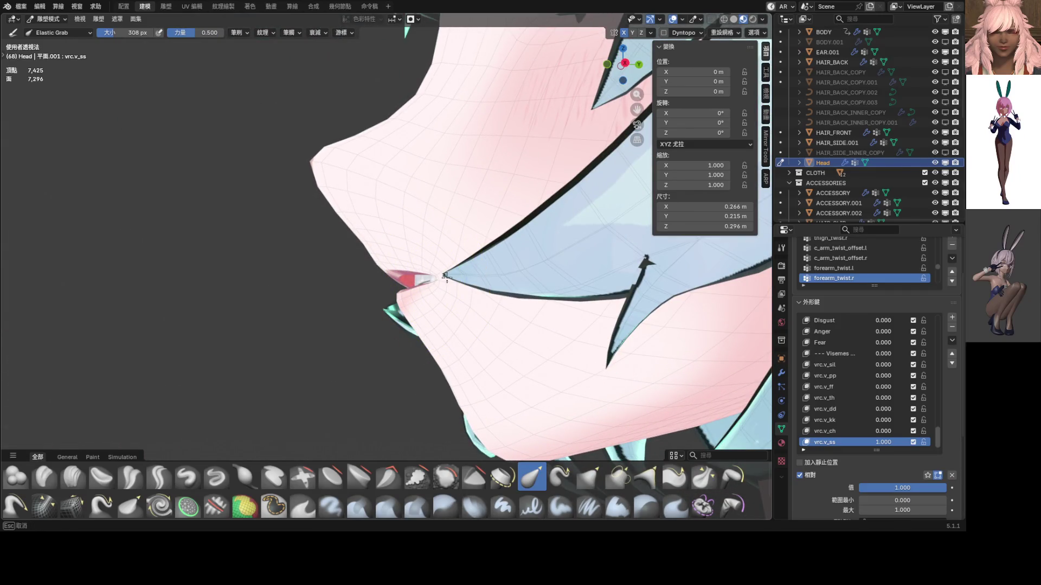
scroll(428, 276, up, 3)
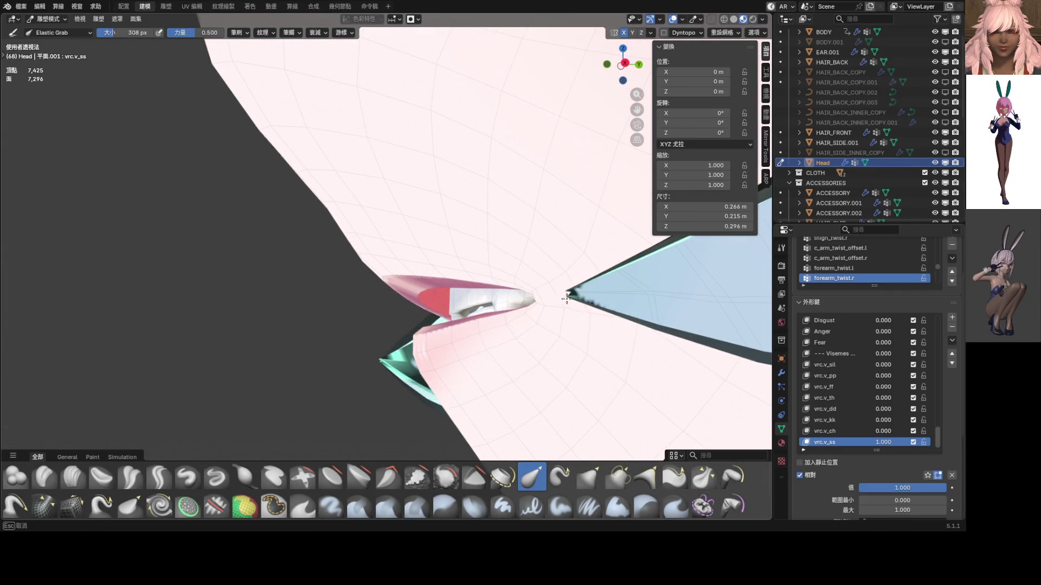
mouse_move(417, 291)
middle_down()
mouse_move(528, 296)
mouse_move(479, 274)
middle_up()
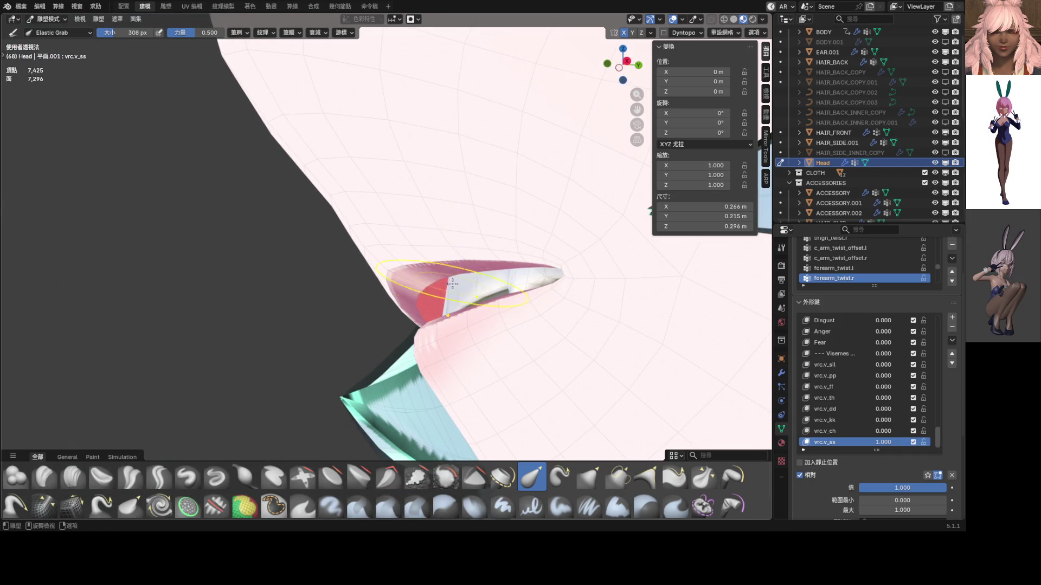
- With a 364 px brush, pull the upper lip outward and refine the lips from the front
key(f)
click(364, 302)
drag(434, 288, 477, 276)
middle_drag(476, 275, 574, 284)
drag(542, 305, 544, 305)
mouse_move(545, 304)
middle_down()
mouse_move(623, 317)
mouse_move(604, 302)
mouse_move(504, 309)
middle_up()
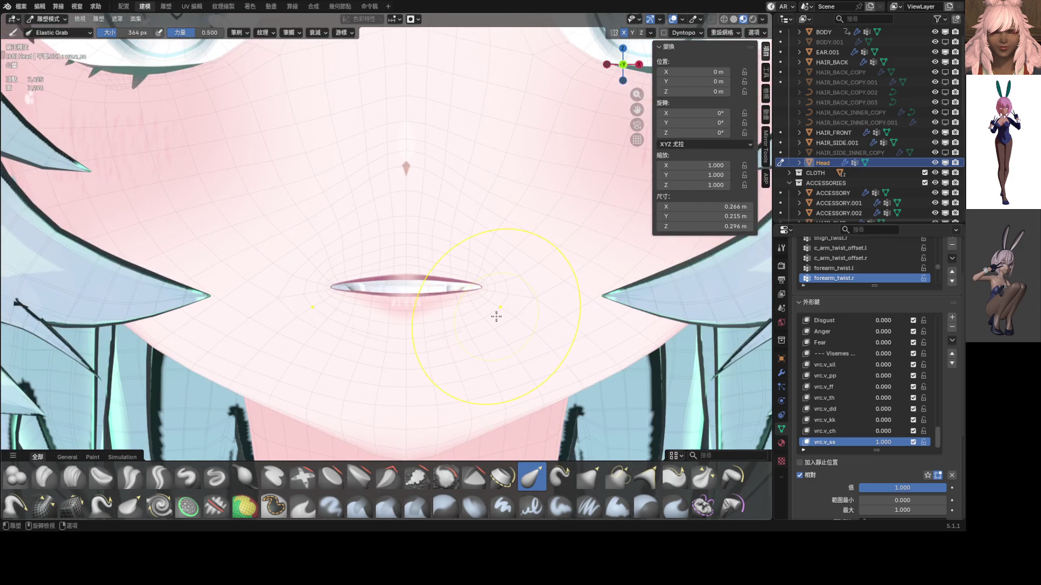
scroll(494, 298, down, 8)
key(ctrl+Tab)
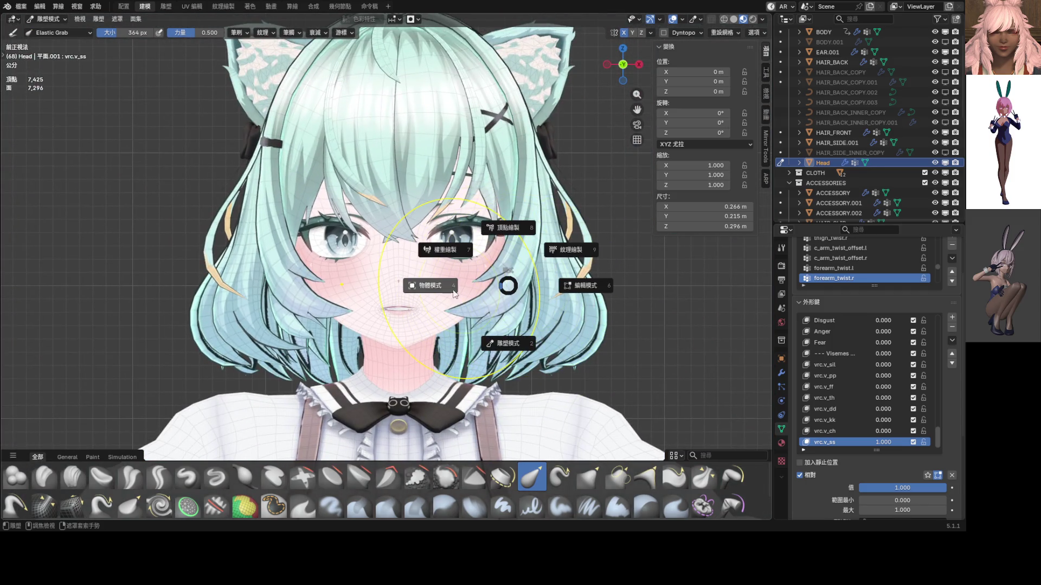
- Inspect the vrc.v_ss mouth up close in Object Mode, then return to Sculpt Mode and undo a trial upper-lip pull
click(455, 292)
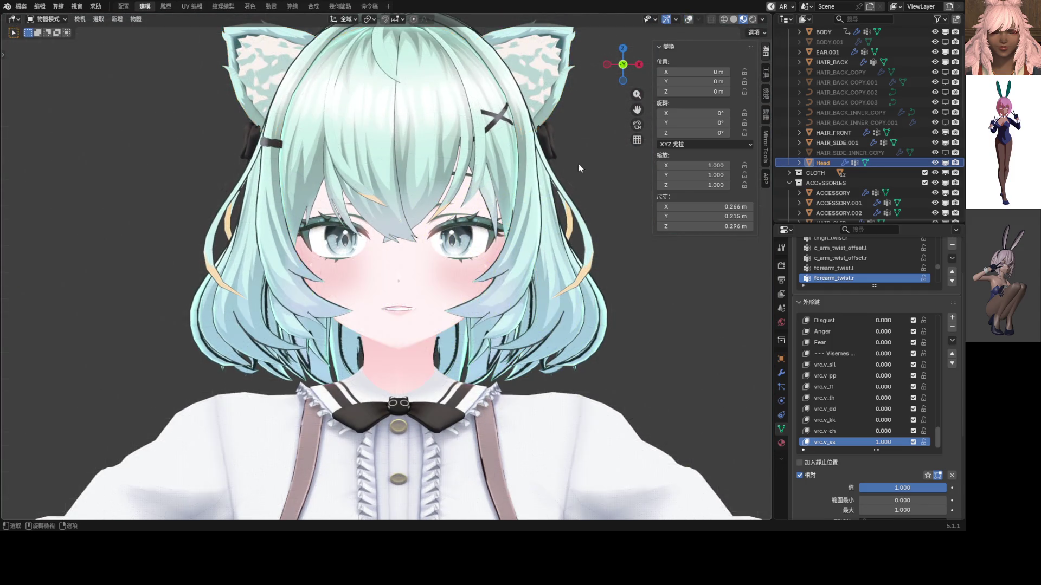
scroll(474, 233, up, 8)
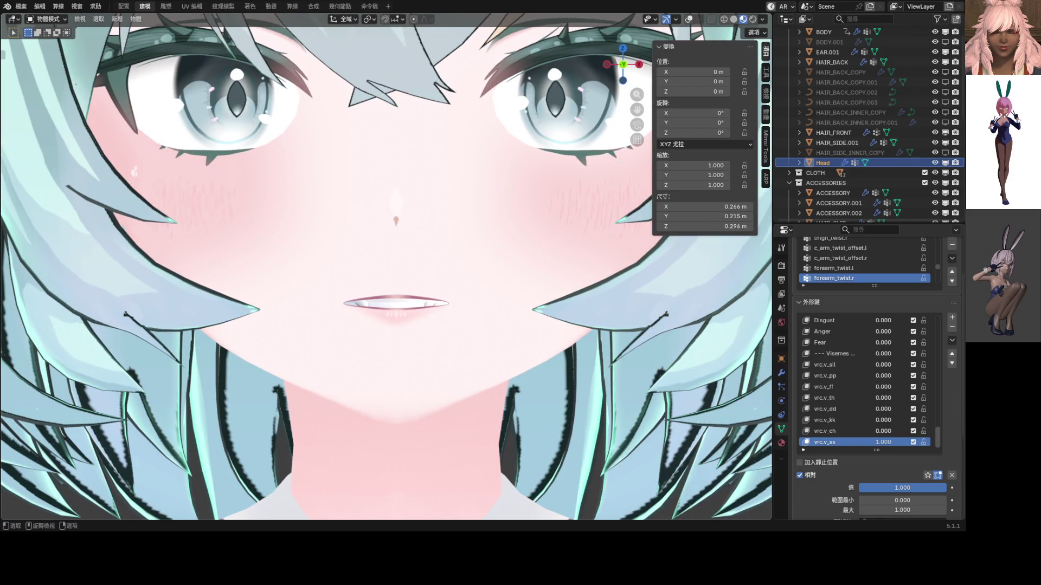
scroll(427, 285, up, 4)
key(ctrl+Tab)
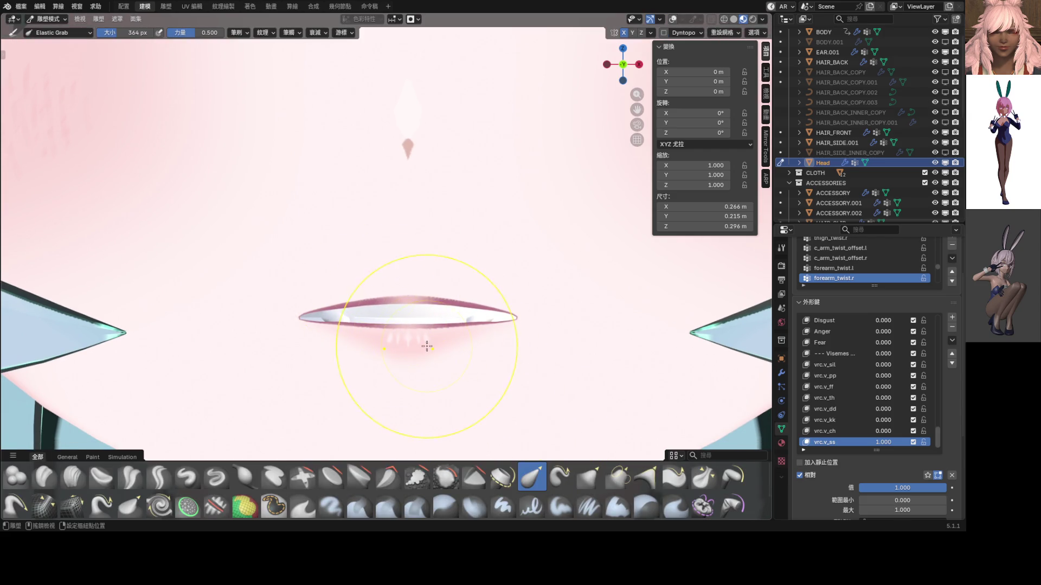
shift+middle_drag(425, 343, 432, 310)
drag(432, 310, 383, 224)
key(ctrl+z)
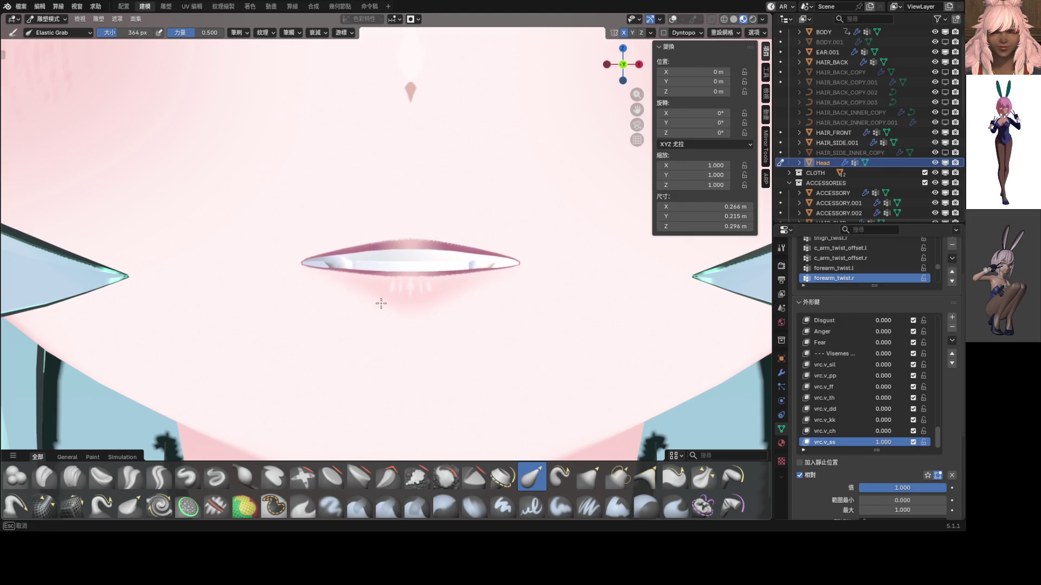
key(ctrl+z)
key(ctrl+z)
- Set the Elastic Grab brush to 174 px and lightly nudge the lips into a slim, slightly parted mouth
key(f)
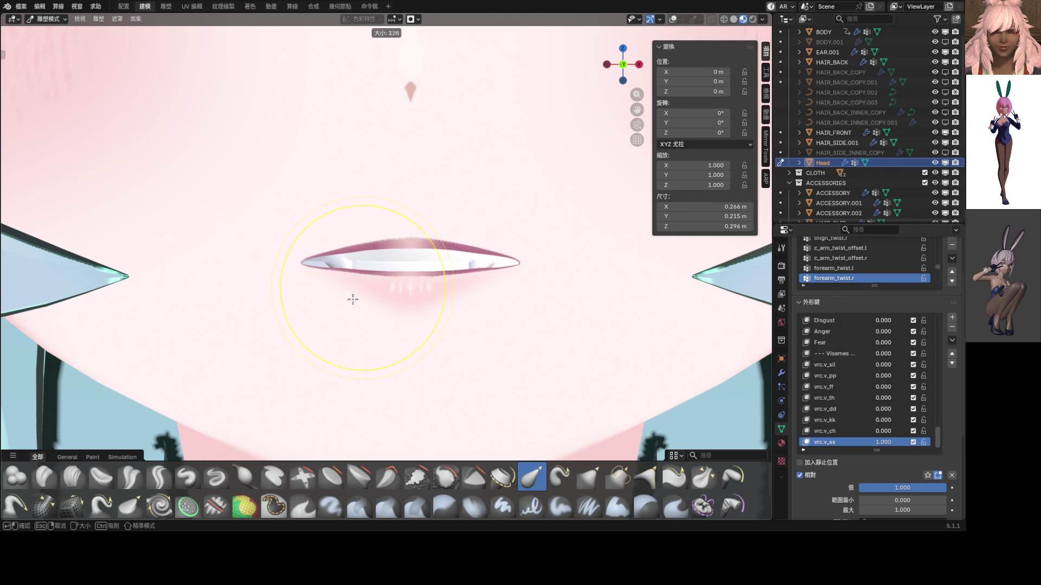
click(316, 324)
drag(344, 225, 342, 231)
drag(344, 279, 345, 292)
scroll(485, 283, down, 10)
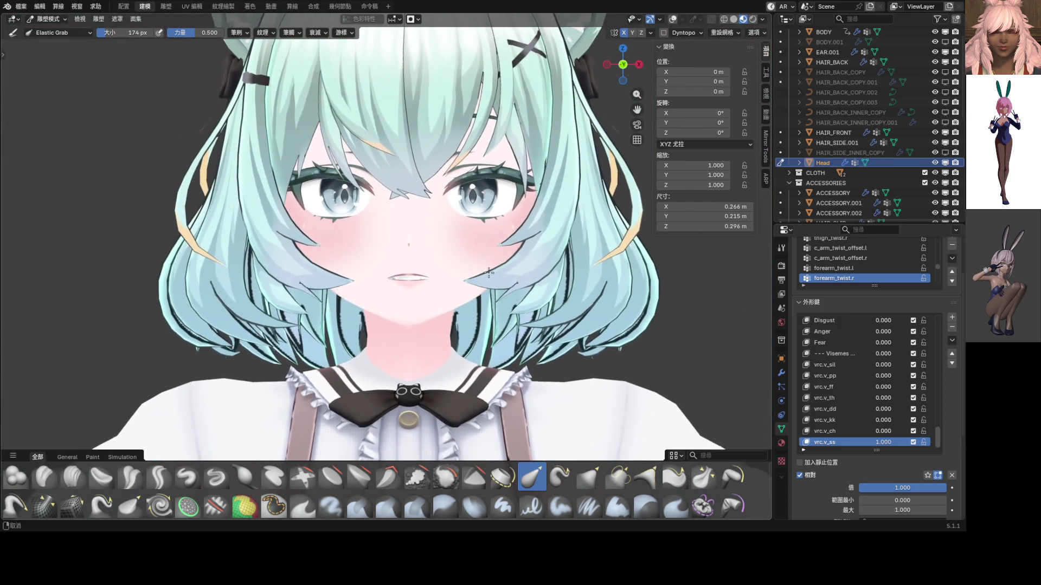
scroll(466, 283, up, 3)
scroll(481, 282, down, 2)
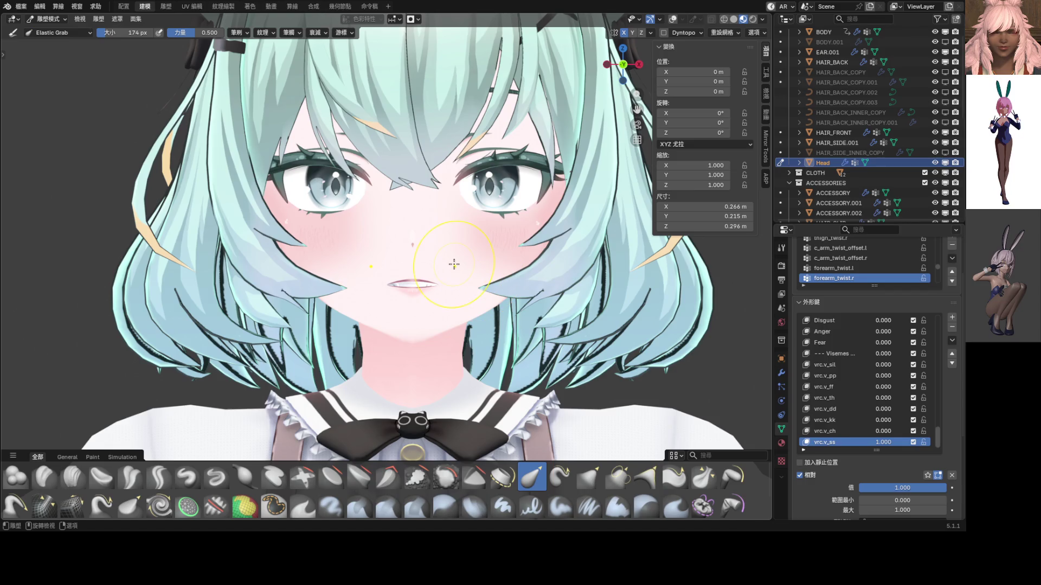
- Save ShapeKey_Practice.blend with the vrc.v_ss shape key at 1.000
scroll(461, 281, down, 3)
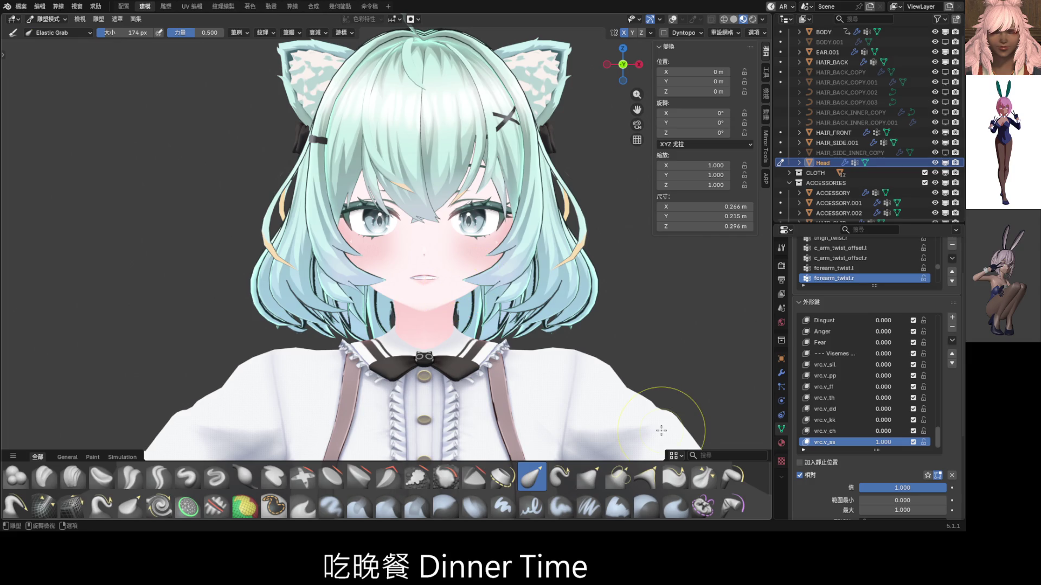
key(ctrl+s)
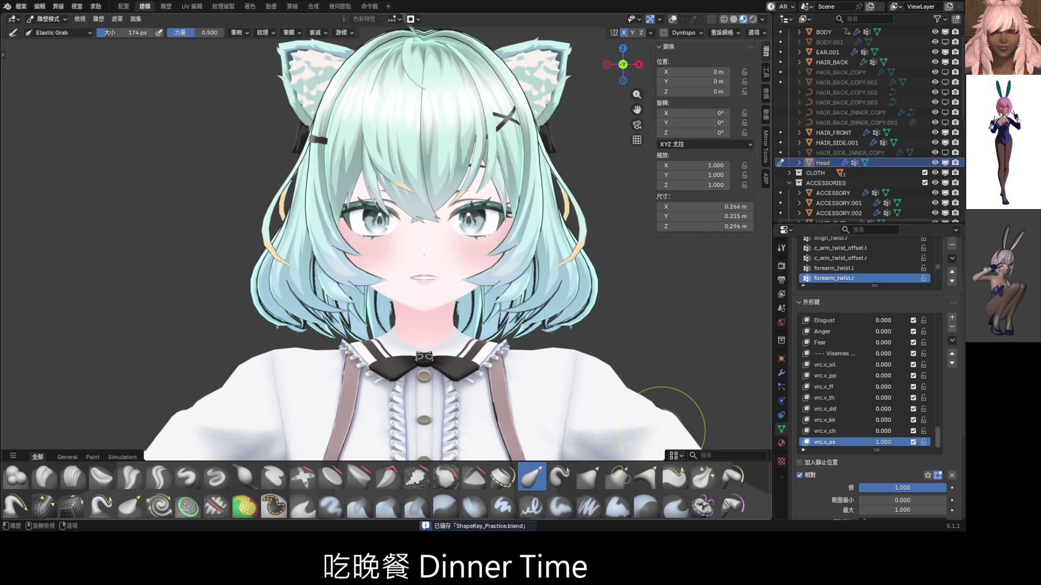
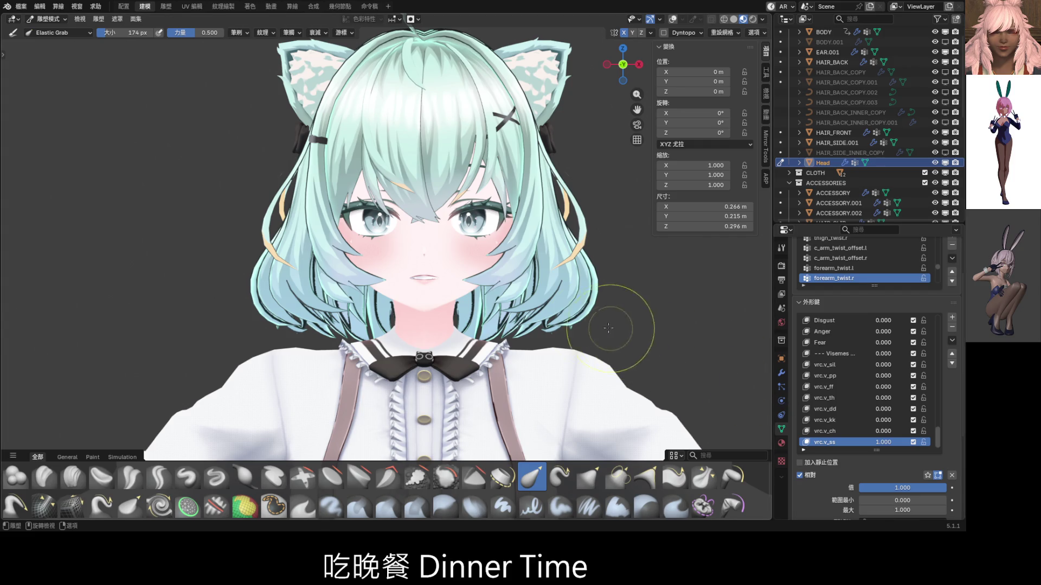
- Reset vrc.v_ss to 0 and preview vrc.v_kk at full strength (1.0)
drag(889, 444, 851, 443)
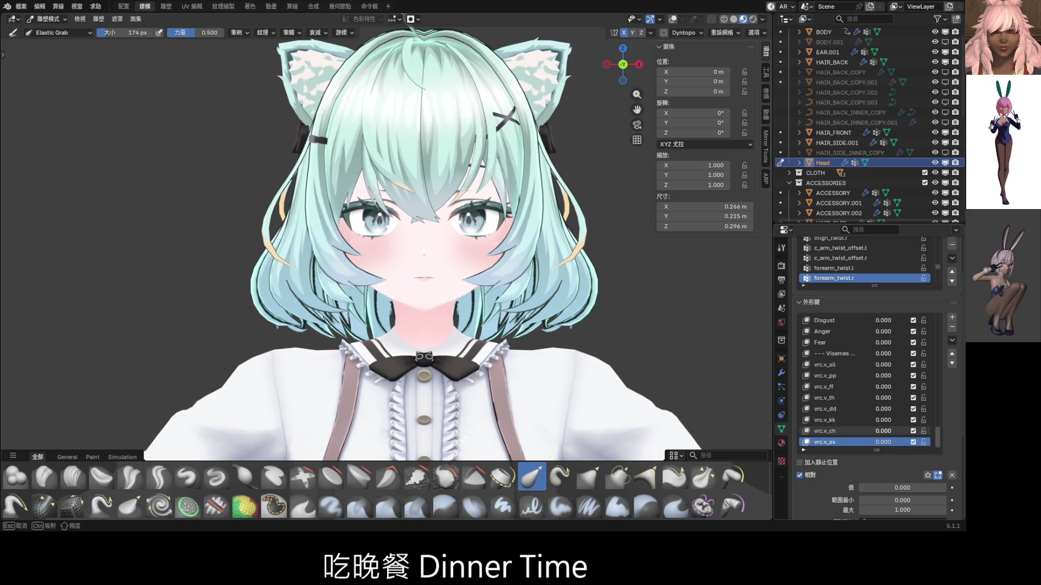
drag(882, 421, 921, 420)
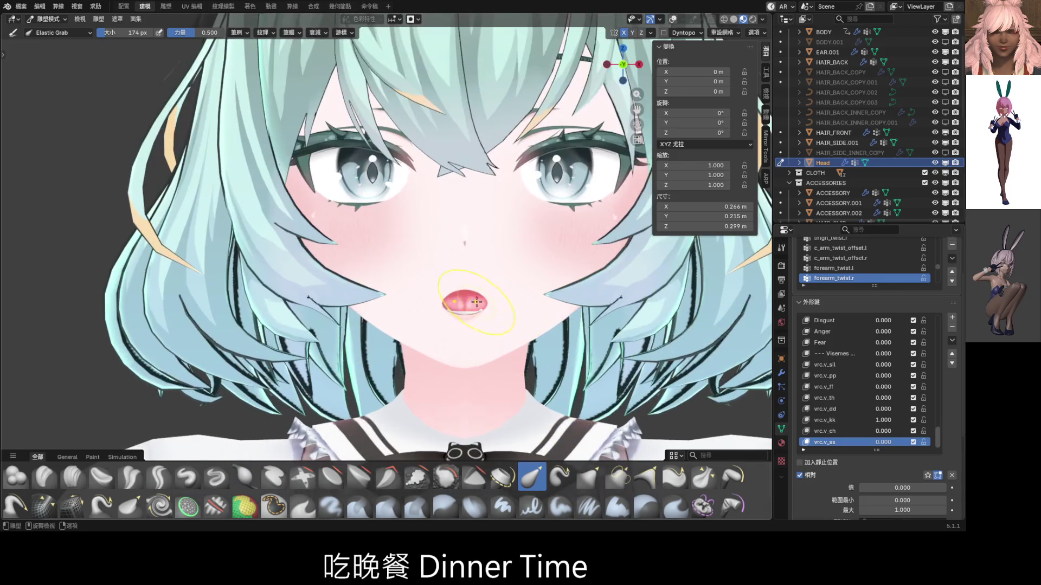
scroll(476, 301, up, 4)
scroll(474, 355, up, 3)
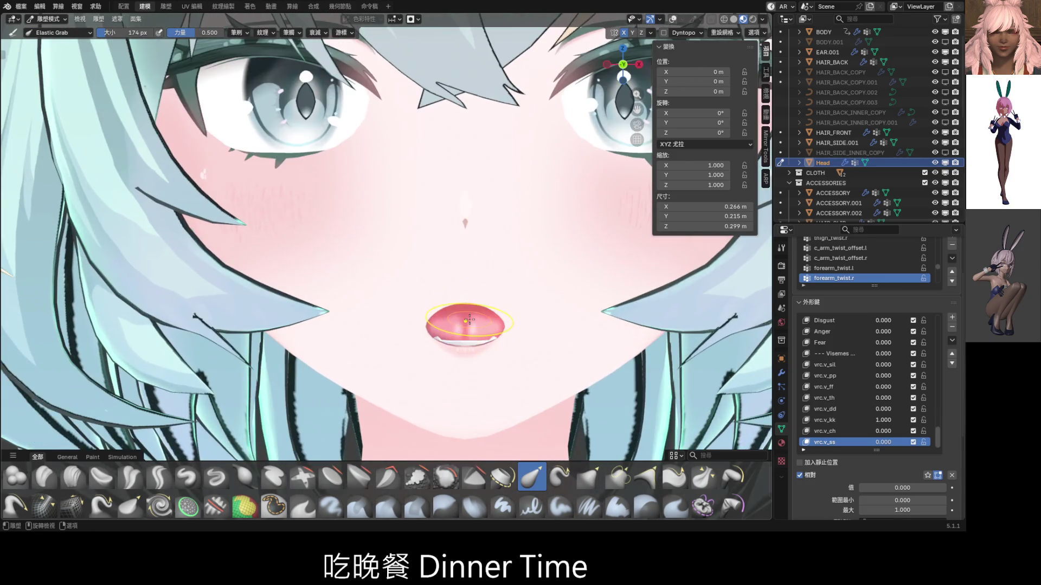
- Make vrc.v_kk the active shape key and pull its lip corner with Elastic Grab
click(867, 420)
scroll(561, 355, up, 3)
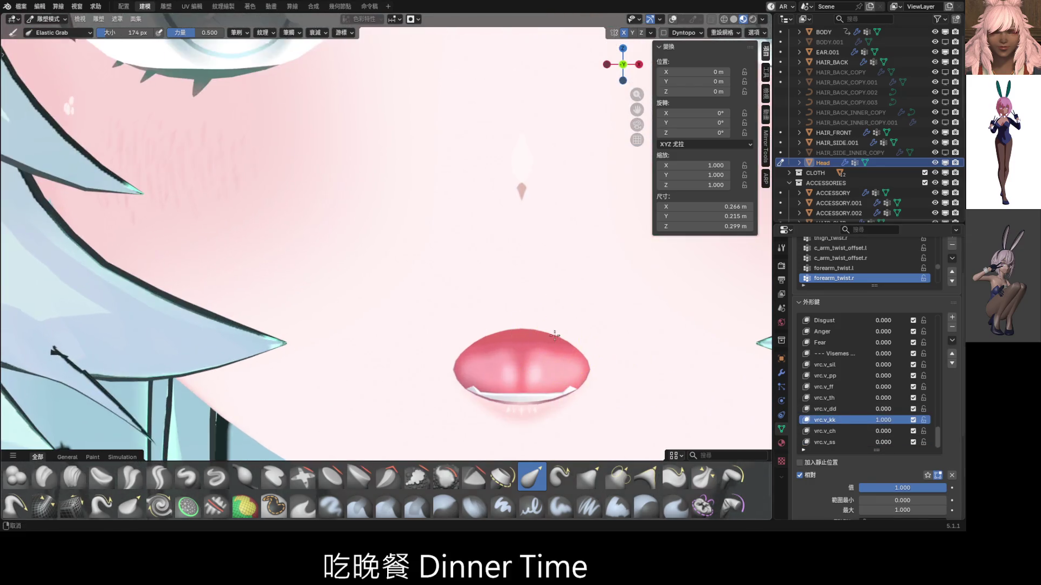
mouse_move(558, 349)
mouse_down()
mouse_move(569, 325)
mouse_move(592, 321)
mouse_up()
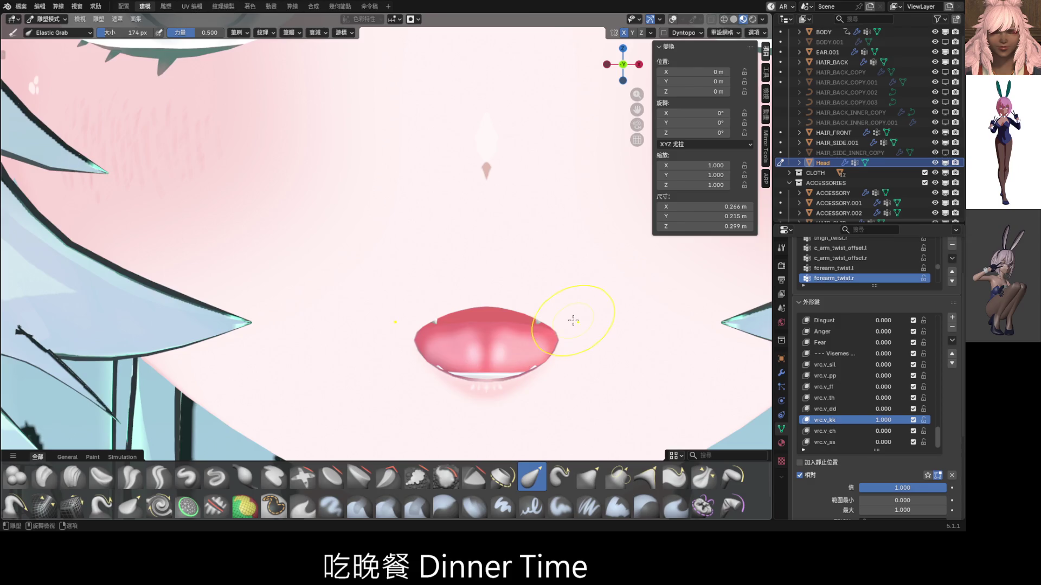
scroll(574, 314, down, 4)
scroll(526, 337, down, 6)
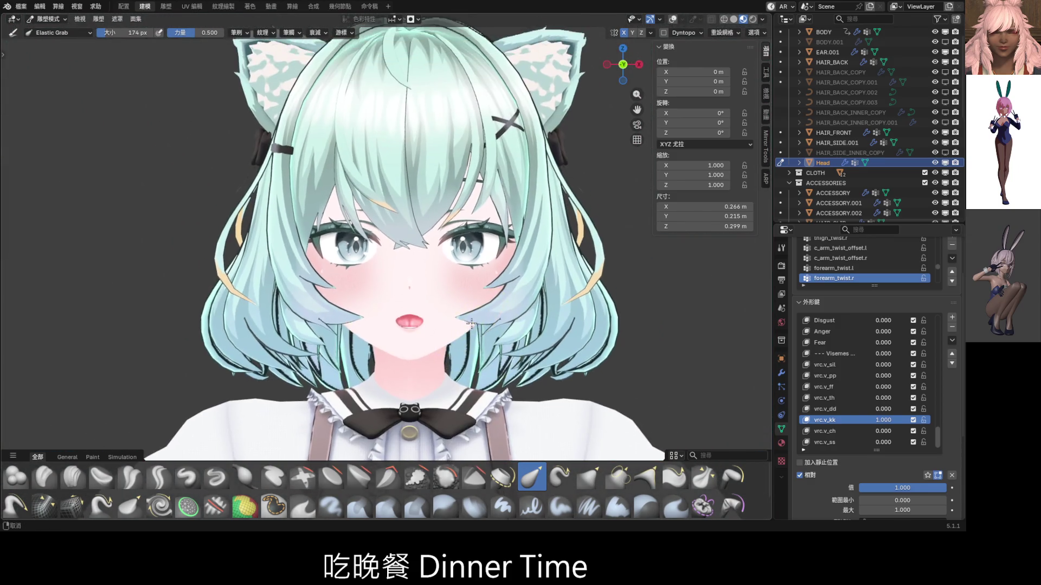
- Zero vrc.v_kk, raise vrc.v_dd to 1.0 and pull the mouth's right corner, showing the wireframe
mouse_move(890, 421)
mouse_down()
mouse_move(867, 409)
mouse_move(905, 398)
mouse_move(867, 397)
mouse_move(905, 409)
mouse_up()
scroll(385, 255, up, 5)
shift+middle_drag(478, 374, 463, 324)
scroll(464, 323, up, 3)
mouse_move(500, 381)
mouse_down()
mouse_move(516, 381)
mouse_move(469, 375)
mouse_move(531, 383)
mouse_move(556, 293)
mouse_up()
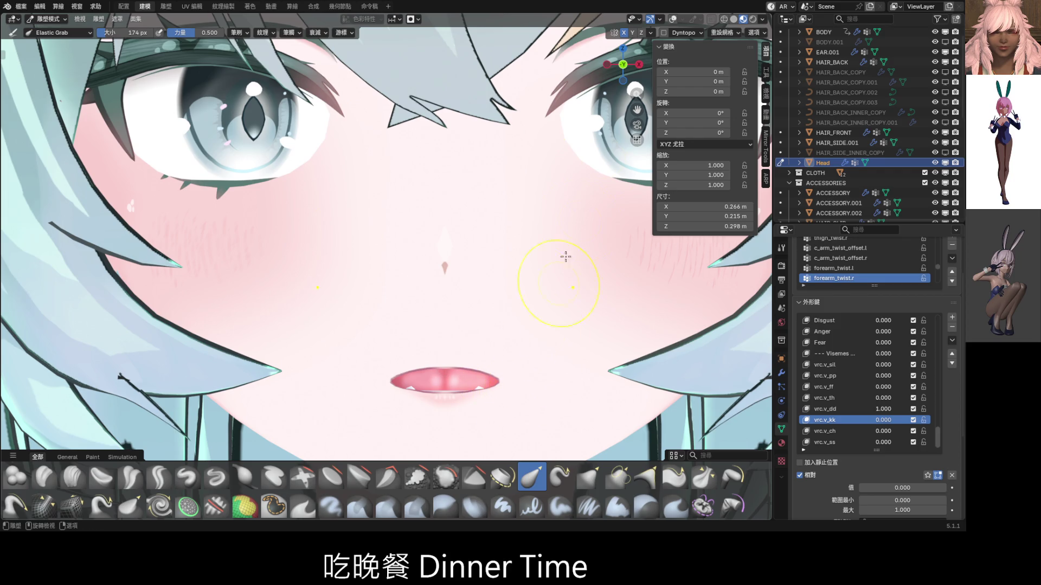
key(shift+alt+z)
- Make vrc.v_dd the sculpt target and pull its lips toward an open smile, undoing the last stroke
mouse_move(513, 373)
mouse_down()
mouse_move(524, 377)
mouse_move(511, 382)
mouse_move(511, 365)
mouse_move(510, 390)
mouse_up()
click(810, 409)
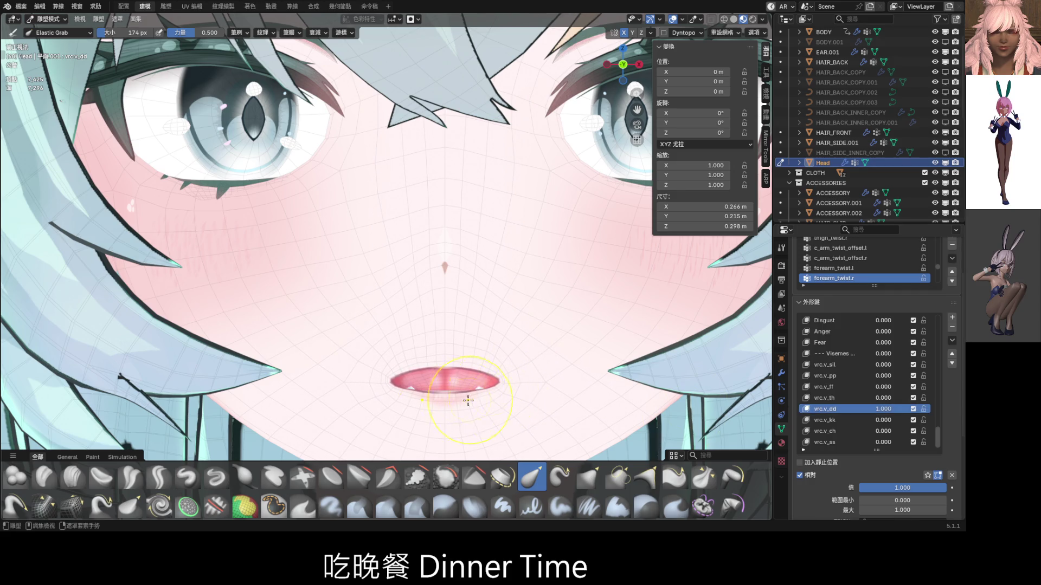
mouse_move(441, 401)
mouse_down()
mouse_move(458, 376)
mouse_move(507, 379)
mouse_move(519, 357)
mouse_up()
drag(456, 359, 449, 411)
scroll(490, 393, down, 5)
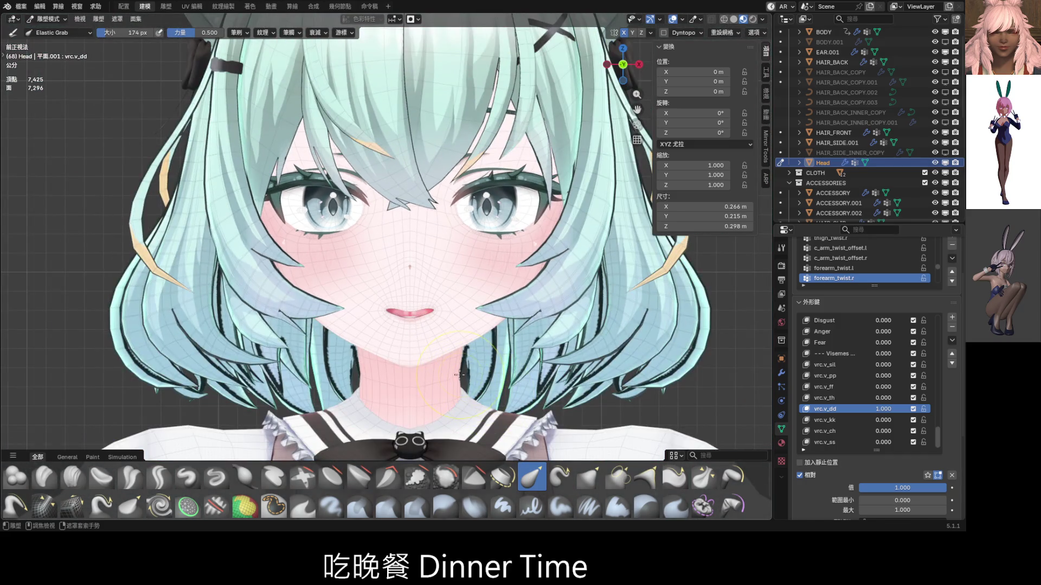
key(ctrl+z)
scroll(460, 374, up, 4)
- Widen the lips with a 260 px Elastic Grab brush, undoing the final downward pull
key(f)
click(477, 379)
mouse_move(441, 363)
mouse_down()
mouse_move(472, 383)
mouse_move(488, 355)
mouse_up()
scroll(466, 361, down, 3)
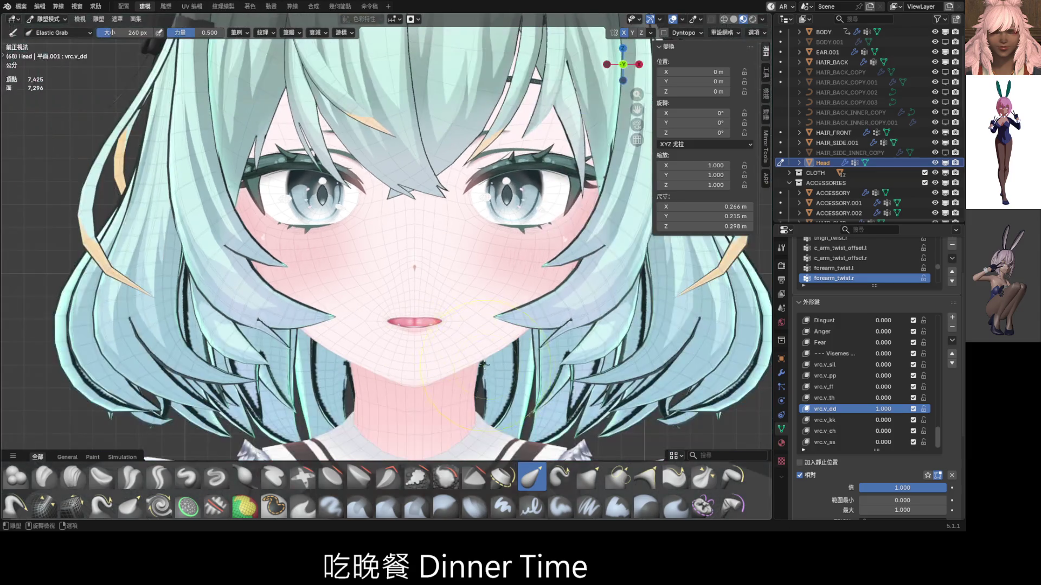
scroll(450, 305, up, 6)
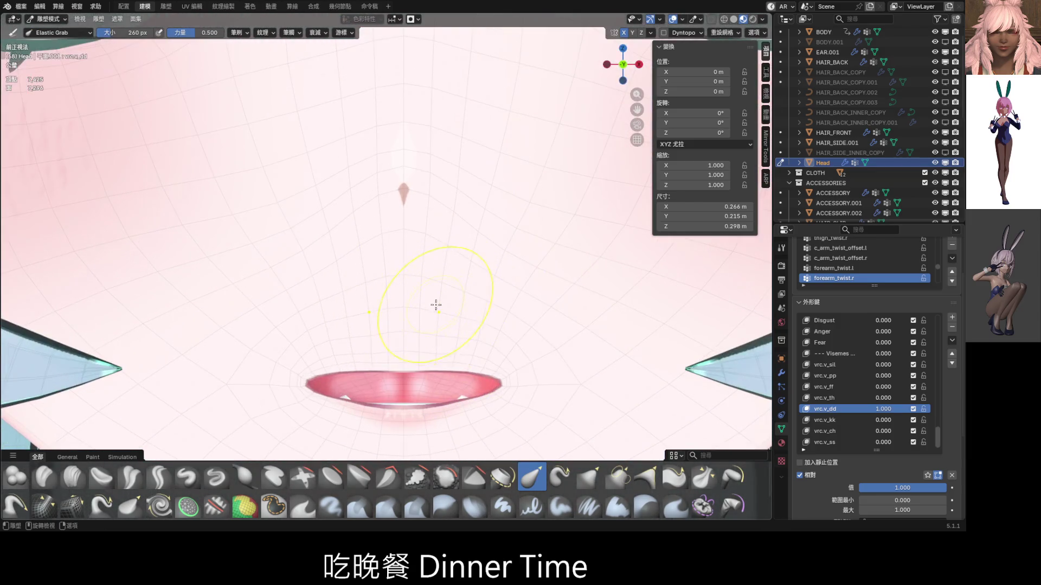
shift+middle_drag(443, 353, 426, 295)
mouse_move(403, 291)
mouse_down()
mouse_move(407, 322)
mouse_move(400, 292)
mouse_up()
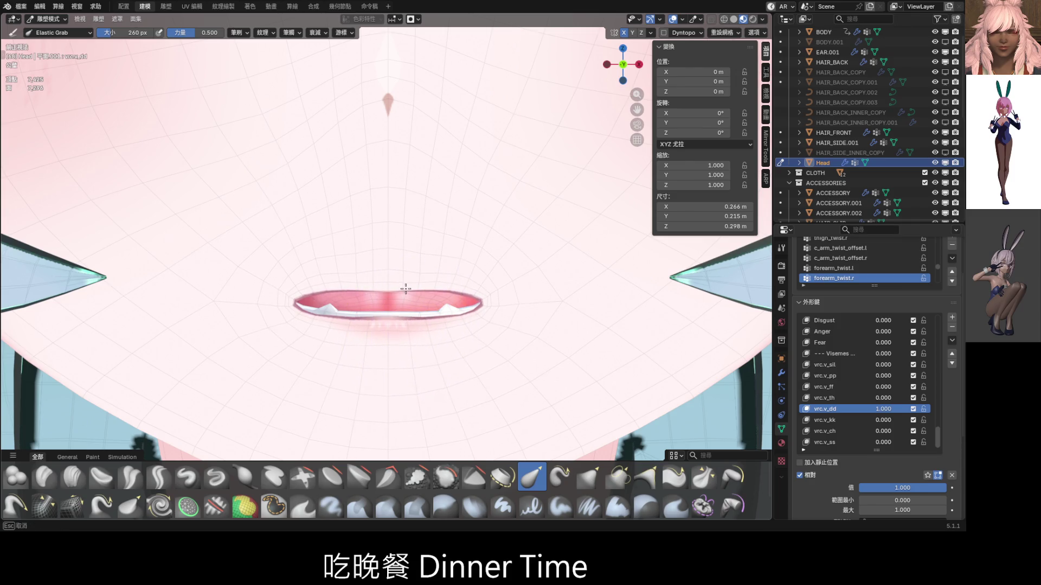
scroll(444, 303, down, 3)
shift+middle_drag(436, 289, 439, 331)
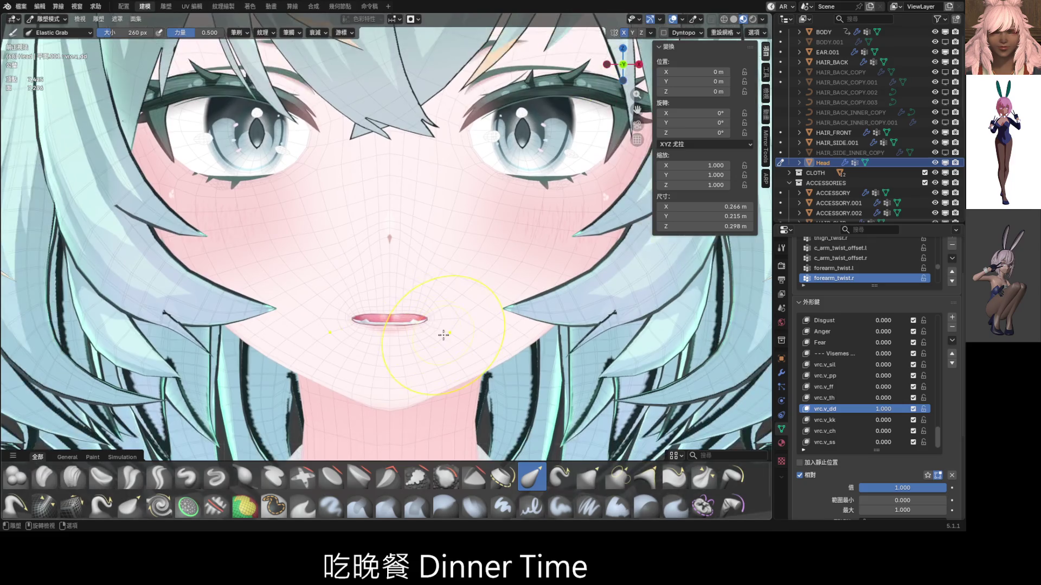
scroll(450, 324, up, 2)
key(ctrl+z)
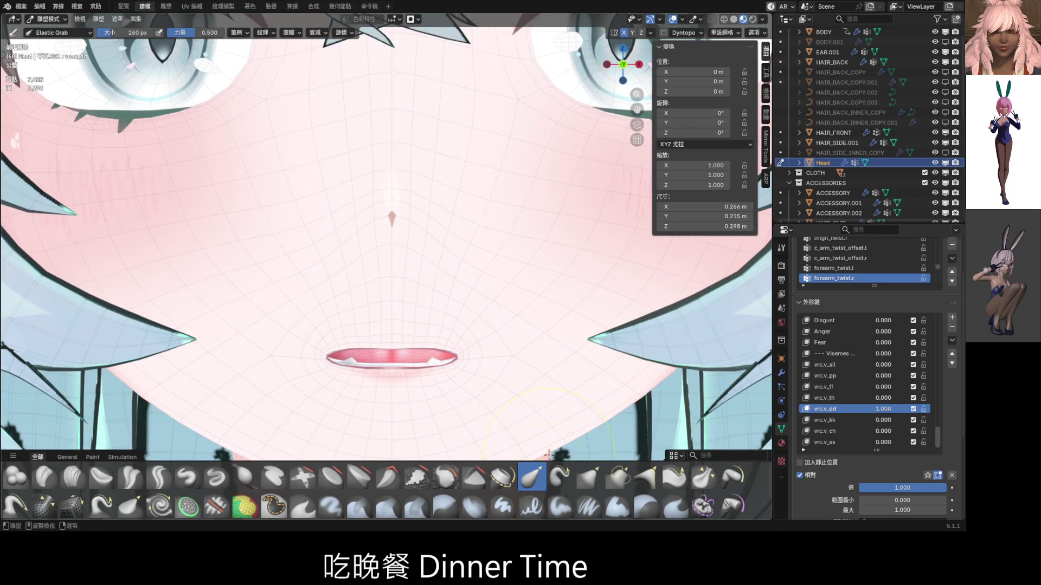
- Switch to the Grab brush at 0.400 strength, reshape the lips, and set the brush to 124 px
click(588, 477)
mouse_move(470, 349)
mouse_down()
mouse_move(471, 331)
mouse_move(477, 350)
mouse_move(469, 336)
mouse_move(428, 341)
mouse_up()
scroll(477, 349, up, 2)
key(f)
click(440, 364)
scroll(417, 353, up, 4)
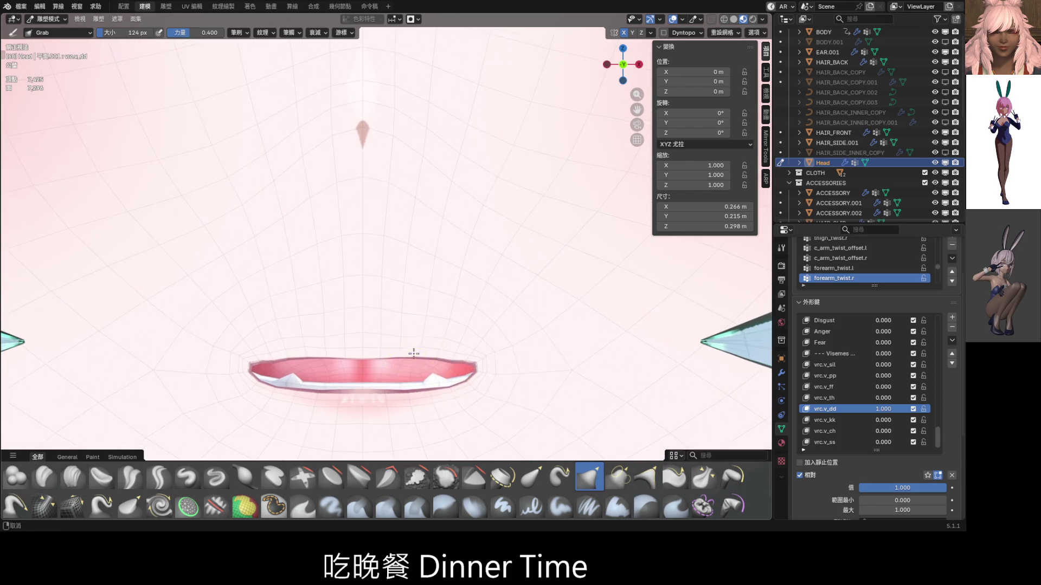
- Refine the mouth centre and lips with small, mirrored Grab strokes
mouse_move(371, 305)
mouse_down()
mouse_move(370, 326)
mouse_move(370, 300)
mouse_move(375, 313)
mouse_up()
click(453, 297)
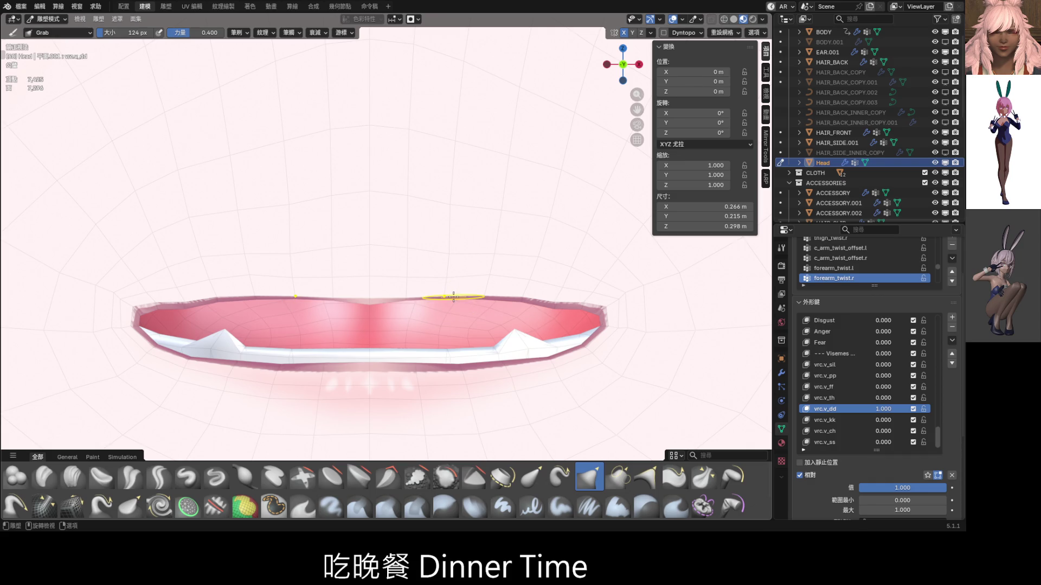
drag(449, 298, 406, 300)
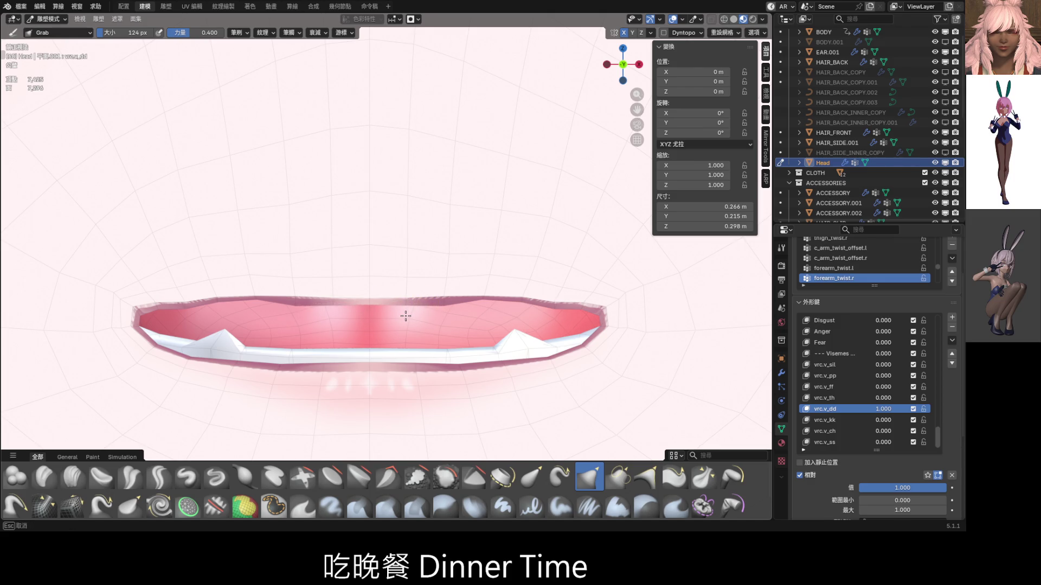
mouse_move(406, 316)
mouse_down()
mouse_move(472, 301)
mouse_move(489, 322)
mouse_move(545, 309)
mouse_move(528, 298)
mouse_up()
scroll(528, 297, down, 10)
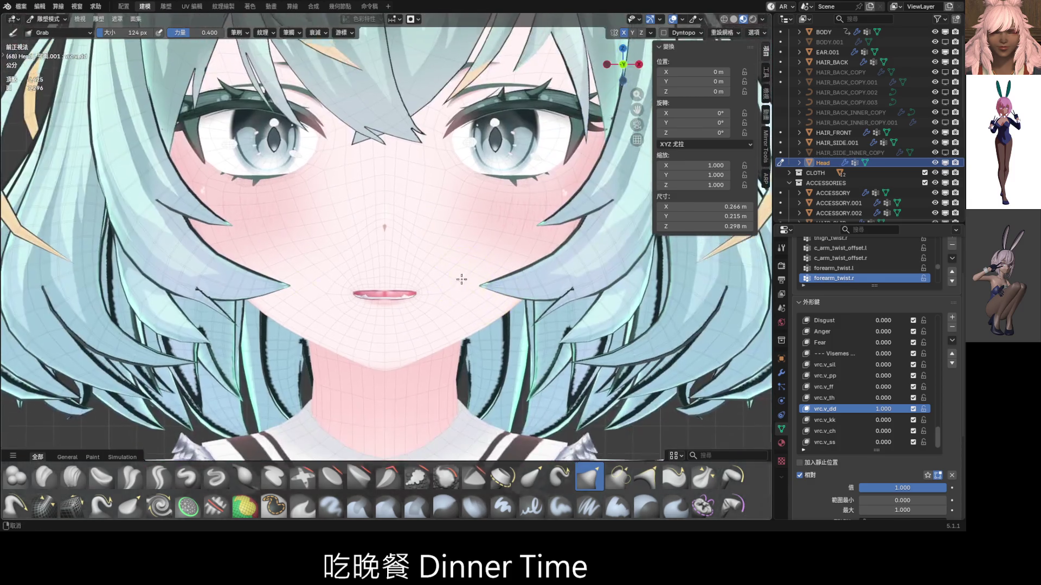
scroll(462, 322, up, 10)
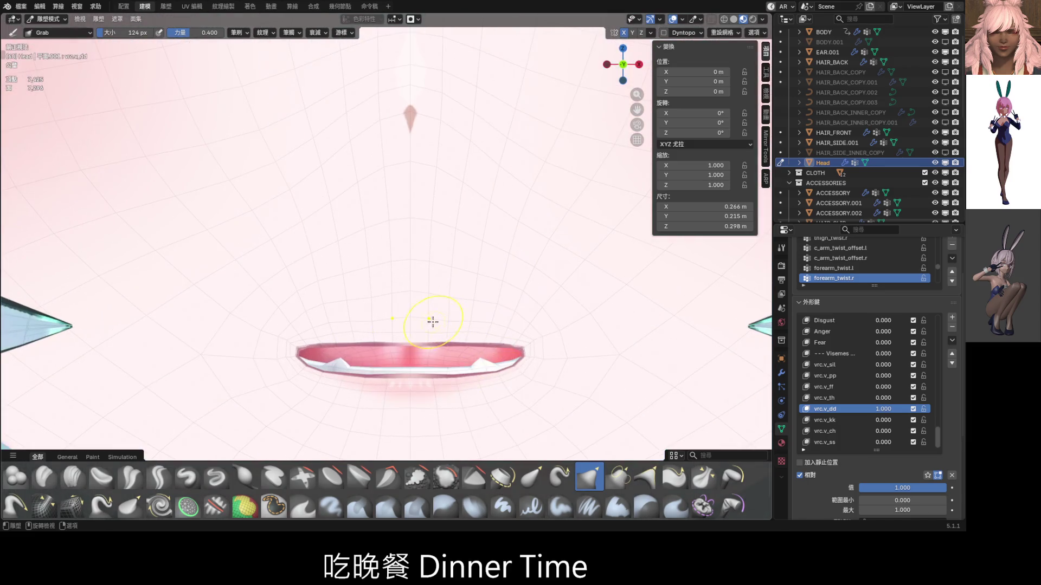
- Reshape the lips with Elastic Grab at 210 px, then enter Edit Mode viewing the mouth from below
click(532, 476)
key(f)
click(421, 348)
mouse_move(409, 341)
mouse_down()
mouse_move(409, 351)
mouse_move(428, 325)
mouse_move(390, 341)
mouse_move(358, 332)
mouse_move(394, 317)
mouse_move(507, 320)
mouse_move(530, 337)
mouse_move(530, 378)
mouse_up()
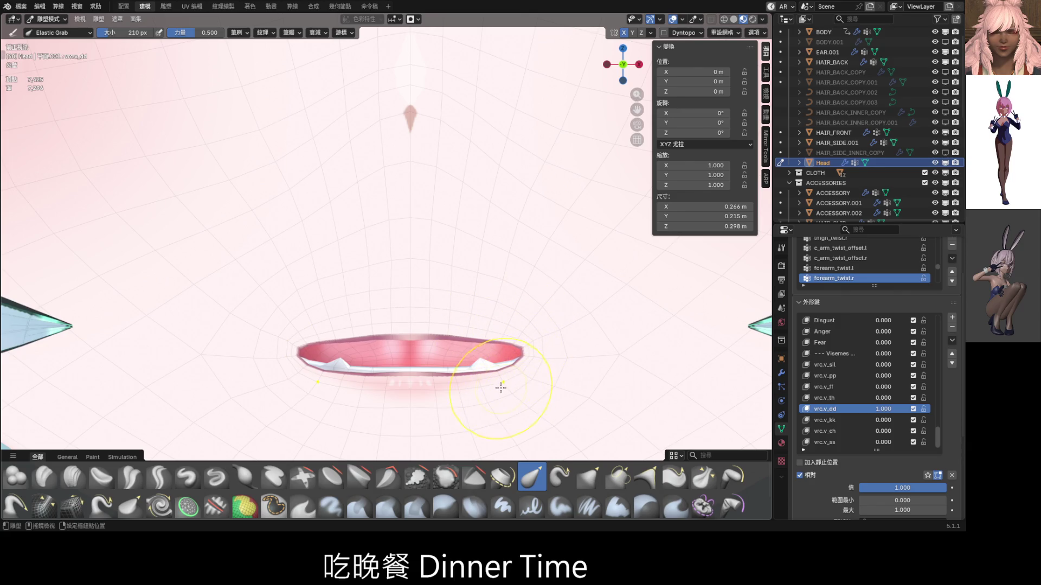
scroll(473, 369, down, 6)
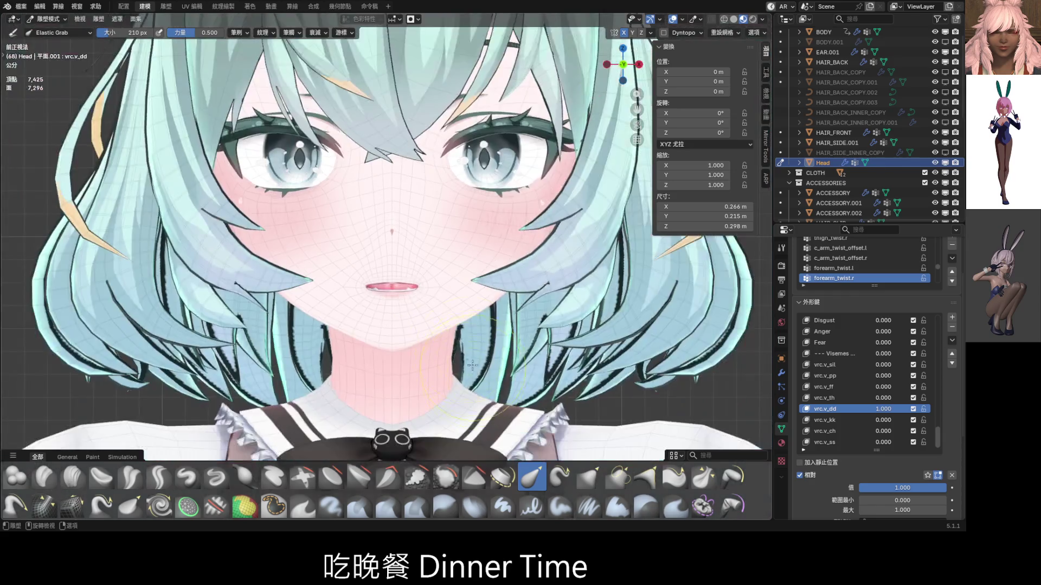
shift+middle_drag(473, 369, 477, 388)
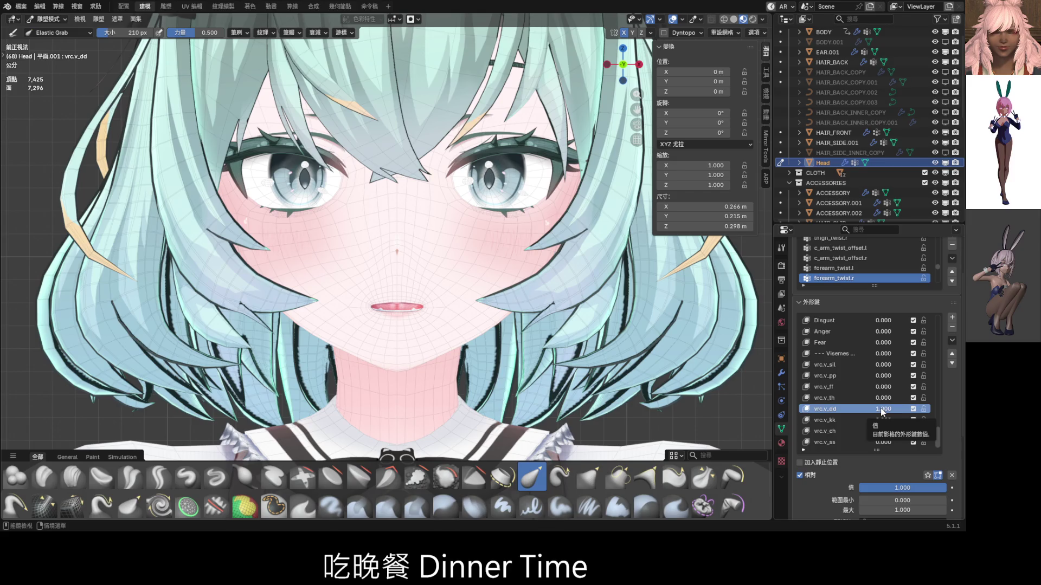
scroll(458, 302, up, 3)
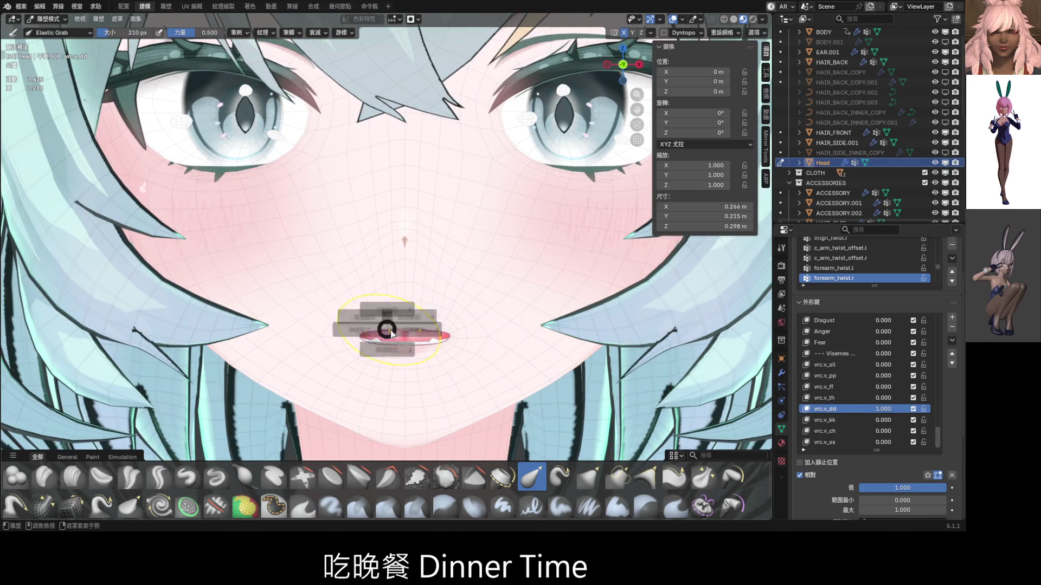
key(Tab)
mouse_move(446, 345)
middle_down()
mouse_move(437, 203)
mouse_move(455, 336)
middle_up()
- Select the connected mouth-interior mesh and nudge it slightly down along Z in front view
scroll(466, 376, up, 3)
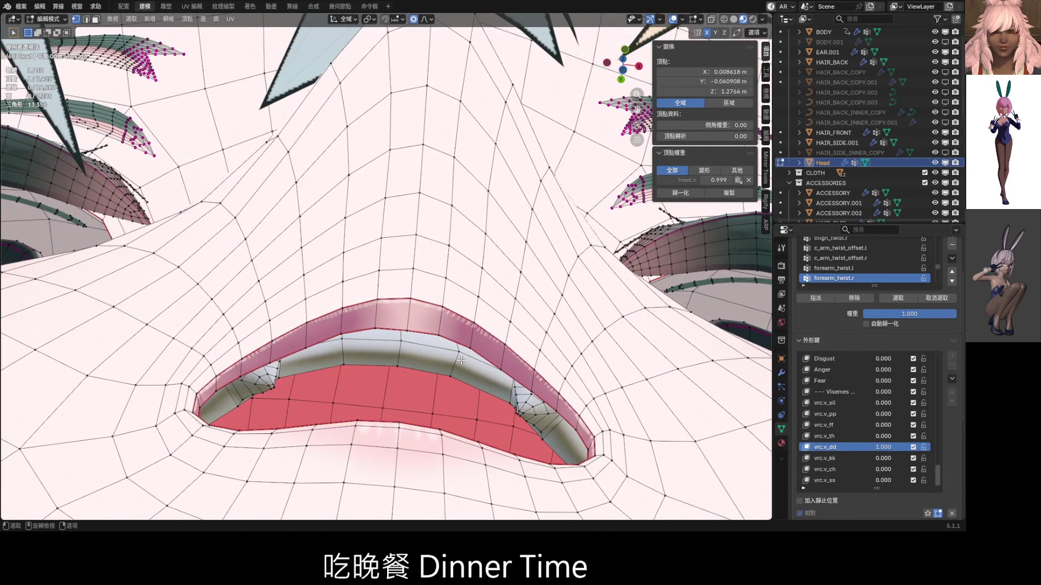
key(l)
key(KP_1)
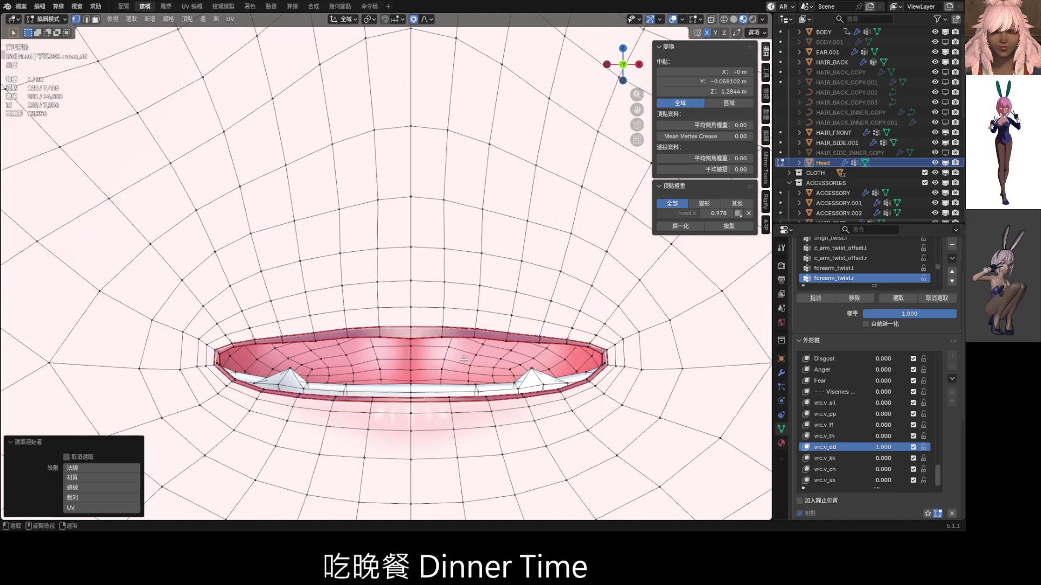
scroll(468, 349, down, 2)
key(g)
key(z)
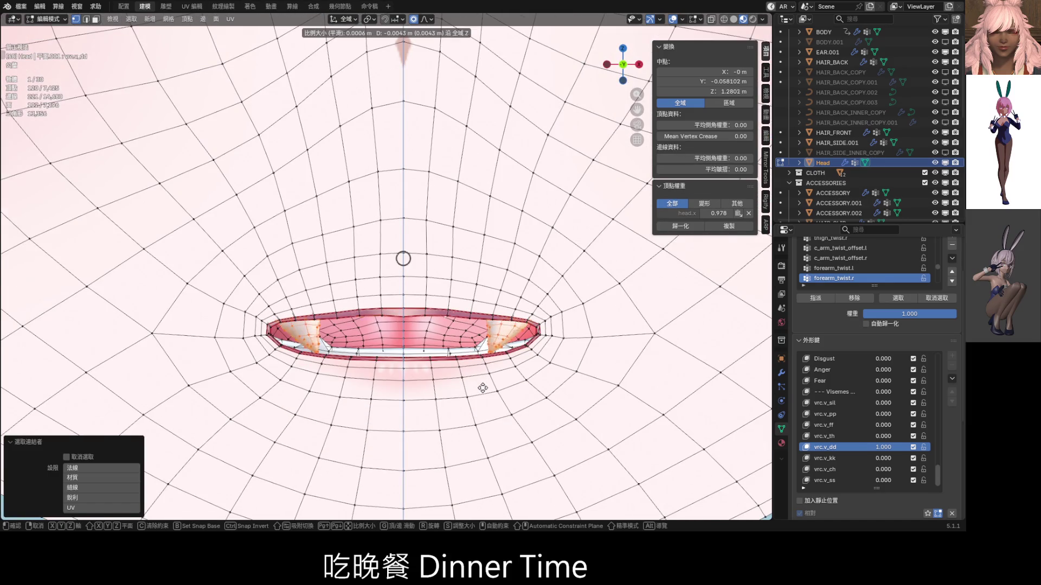
mouse_move(490, 369)
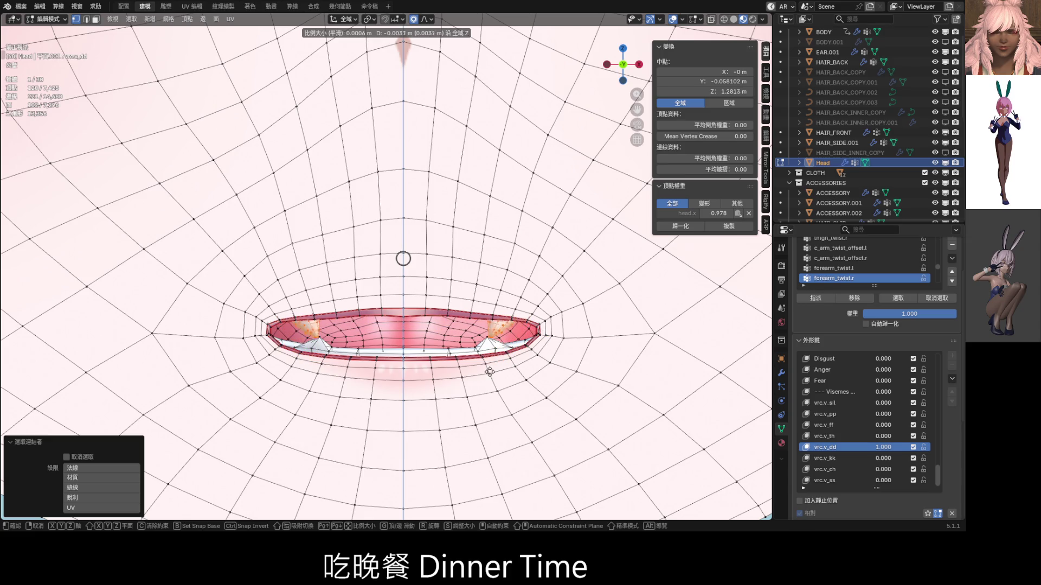
click(491, 369)
scroll(457, 313, down, 4)
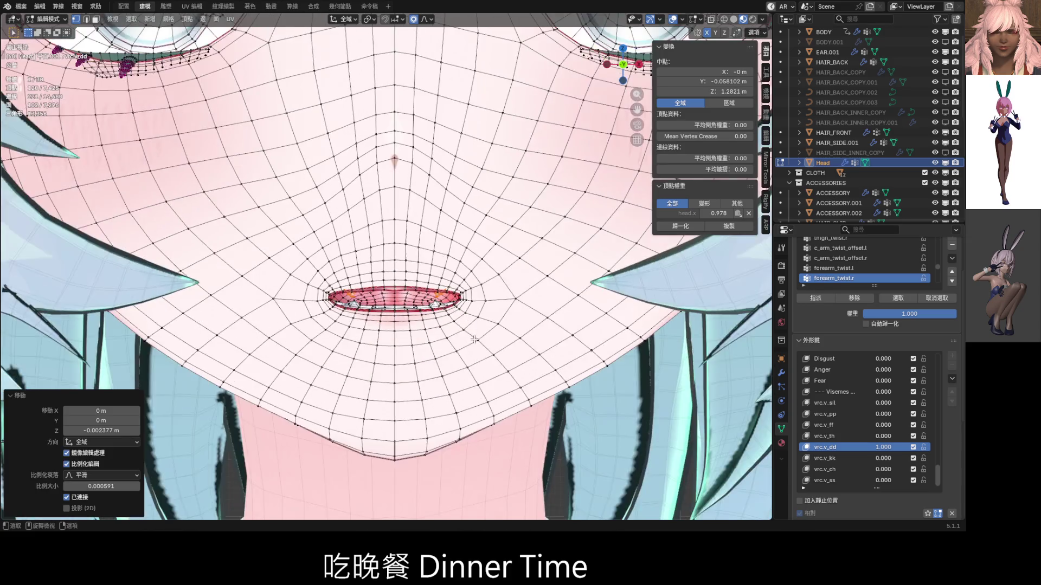
scroll(458, 314, up, 5)
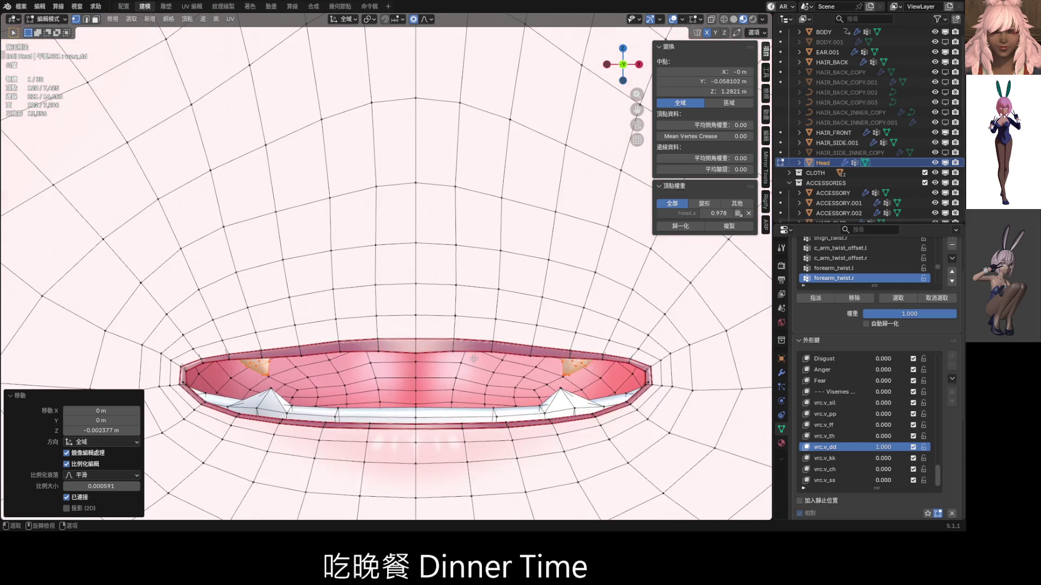
- Lower two upper-lip vertices along Z, then return the head to Object Mode
click(461, 353)
key(g)
key(z)
click(455, 349)
click(493, 352)
key(g)
key(z)
click(493, 353)
scroll(494, 355, down, 3)
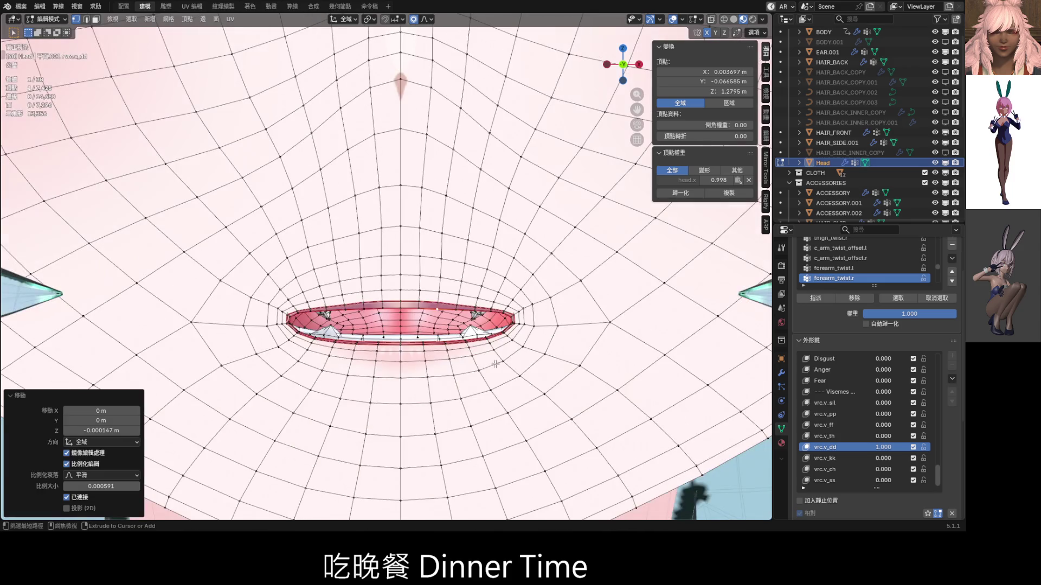
key(ctrl+Tab)
click(435, 370)
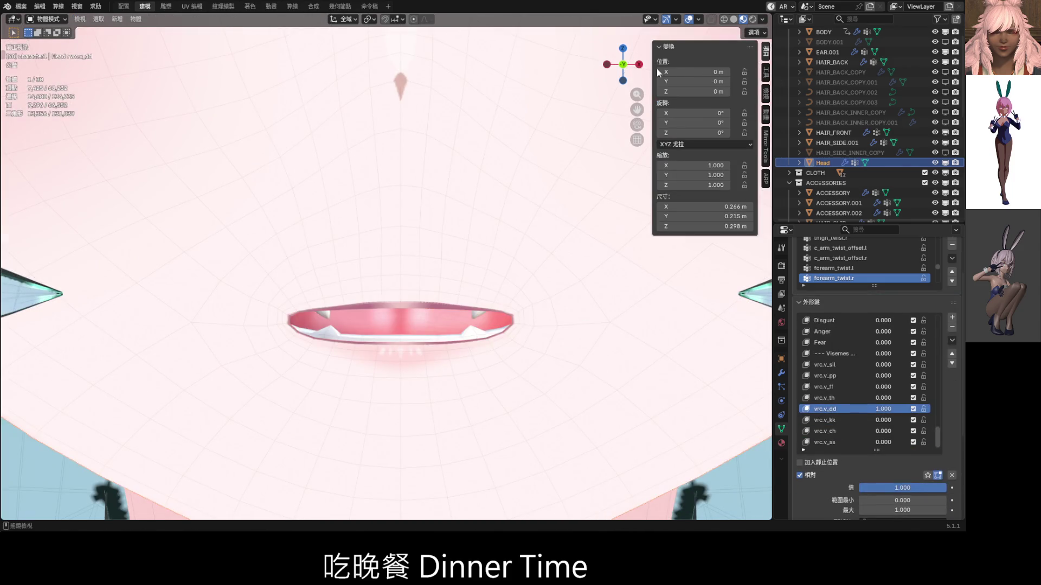
- Reset vrc.v_dd to 0 and raise vrc.v_th to 1 to preview the th mouth
scroll(483, 197, down, 8)
middle_drag(483, 197, 435, 272)
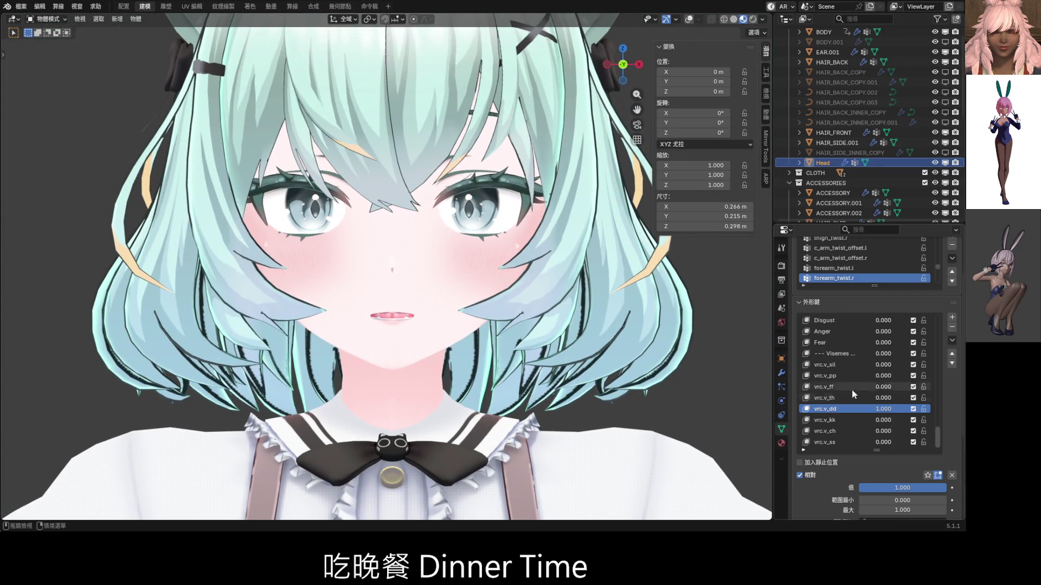
key(BackSpace)
drag(883, 398, 927, 398)
scroll(475, 384, up, 5)
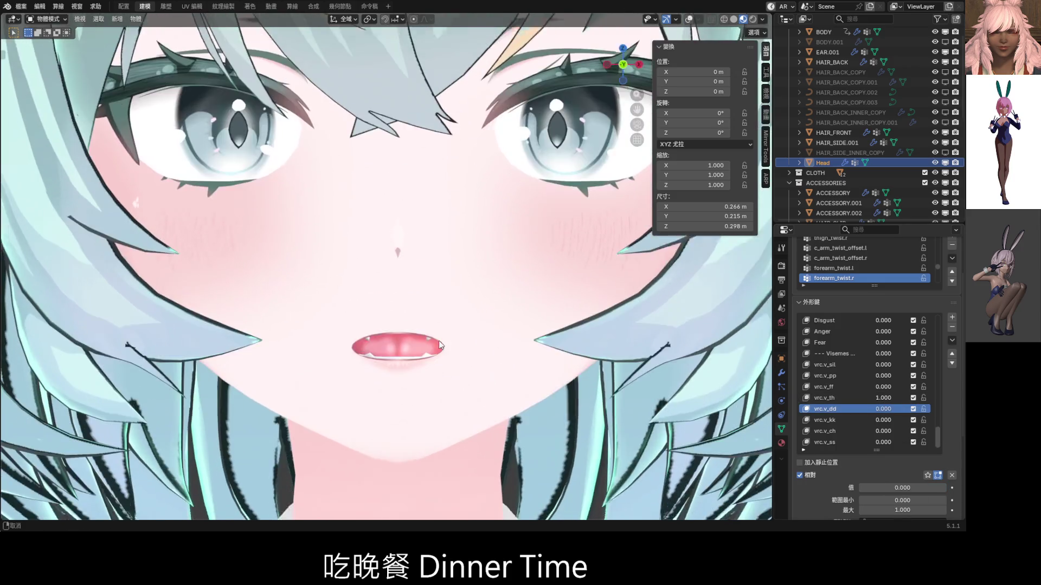
- Switch the head to Sculpt Mode and make vrc.v_th the shape key being sculpted
key(ctrl+Tab)
click(444, 346)
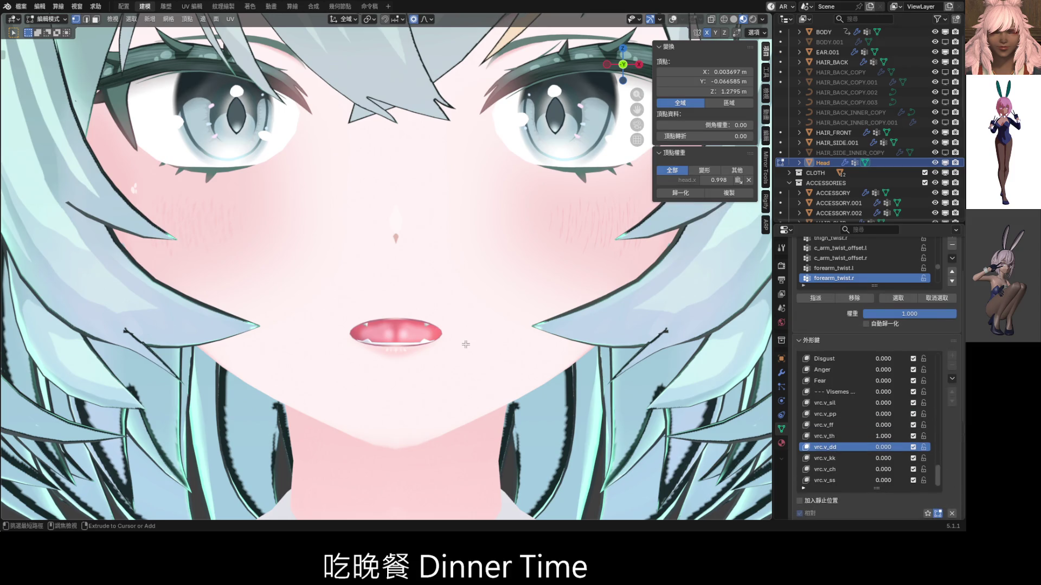
key(ctrl+Tab)
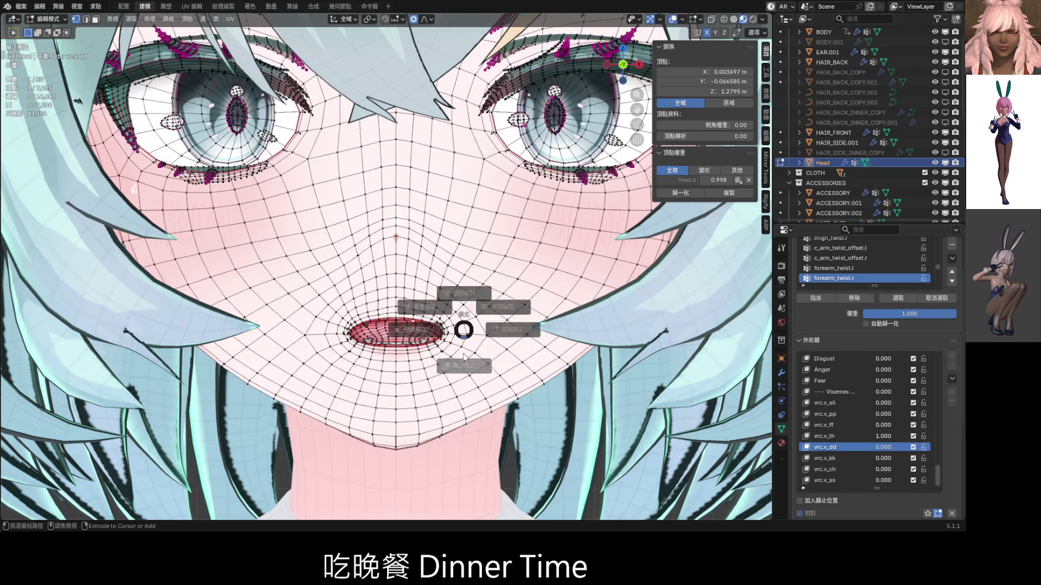
click(450, 357)
mouse_move(448, 335)
mouse_down()
mouse_move(456, 321)
mouse_move(429, 317)
mouse_move(428, 328)
mouse_up()
click(843, 398)
scroll(432, 333, down, 3)
scroll(441, 328, down, 4)
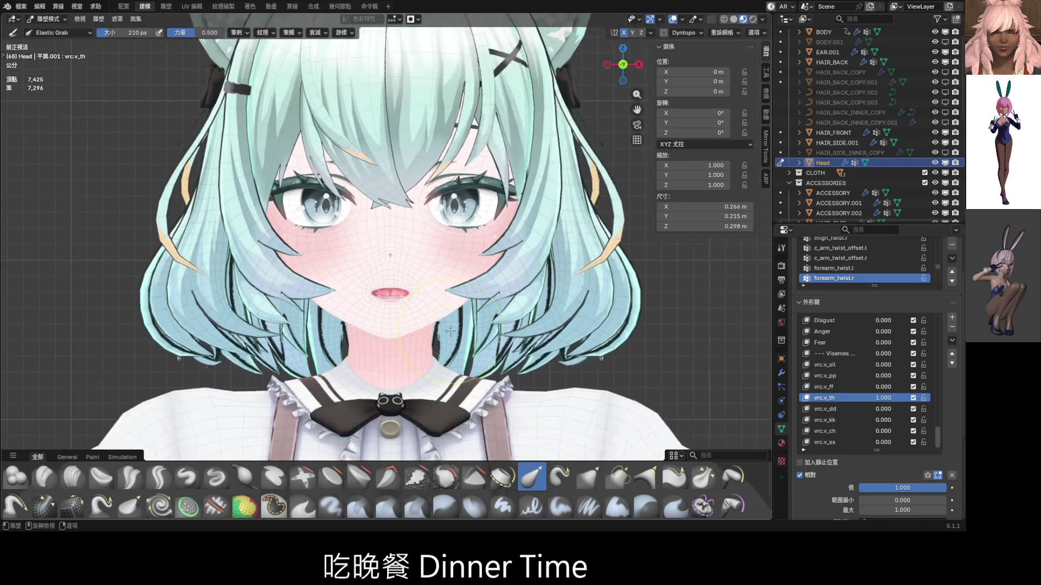
- Zero vrc.v_th, raise vrc.v_ff to 1, enlarge the brush to 324 px and select vrc.v_ff
key(BackSpace)
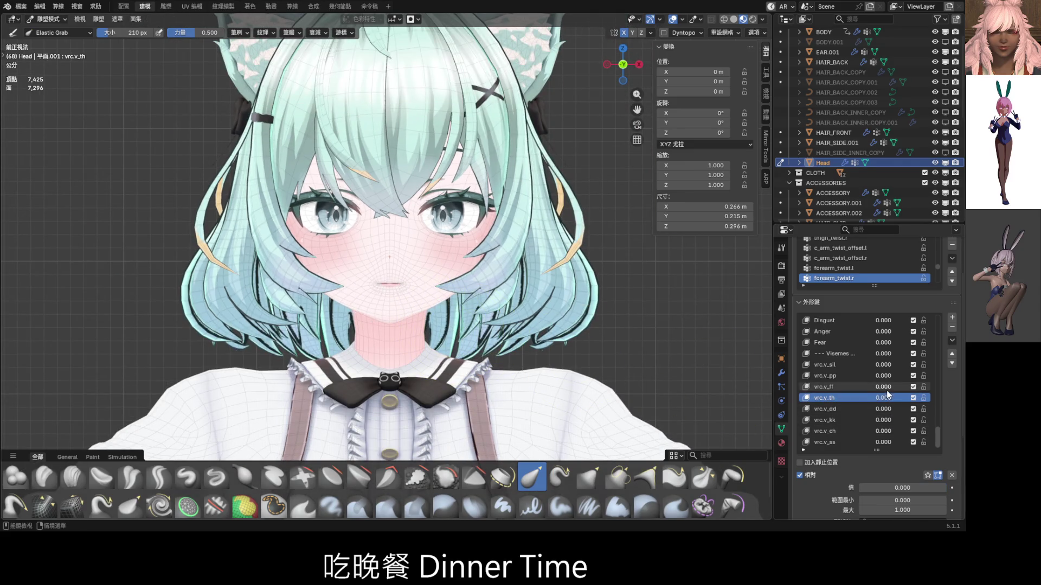
key(ctrl+v)
middle_drag(380, 319, 431, 302)
scroll(433, 301, up, 5)
scroll(433, 301, up, 5)
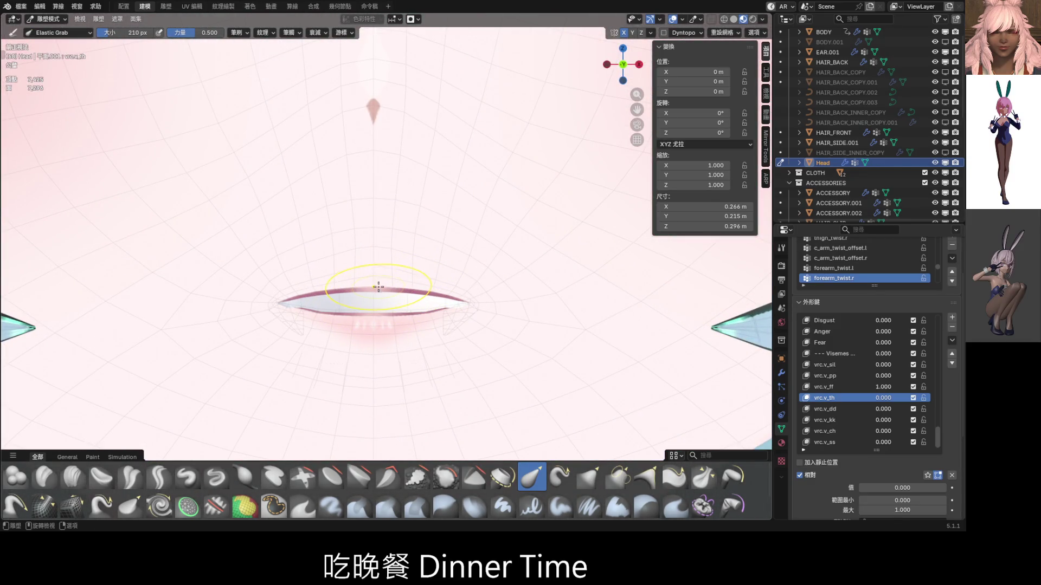
key(f)
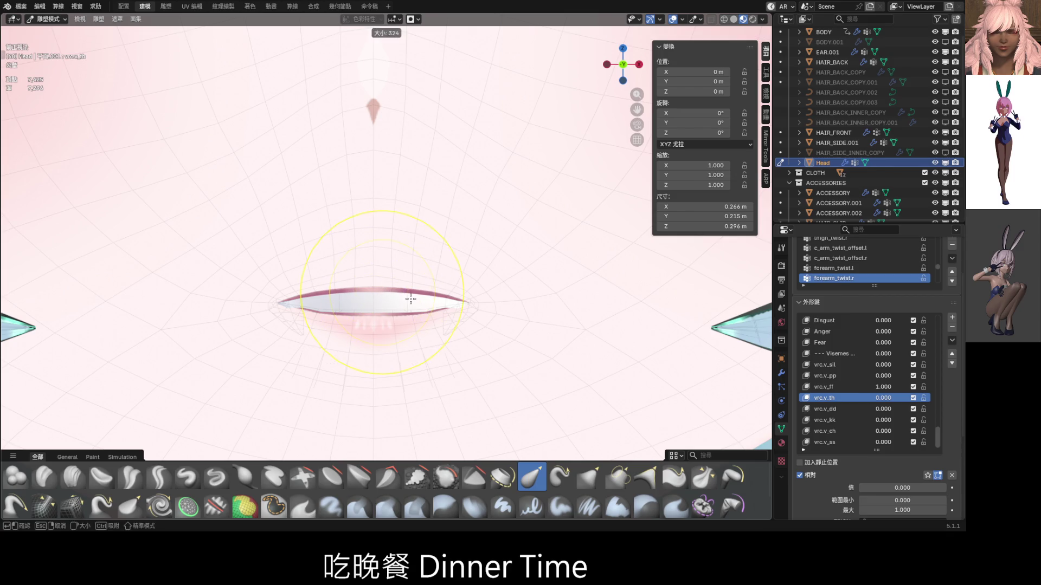
click(375, 309)
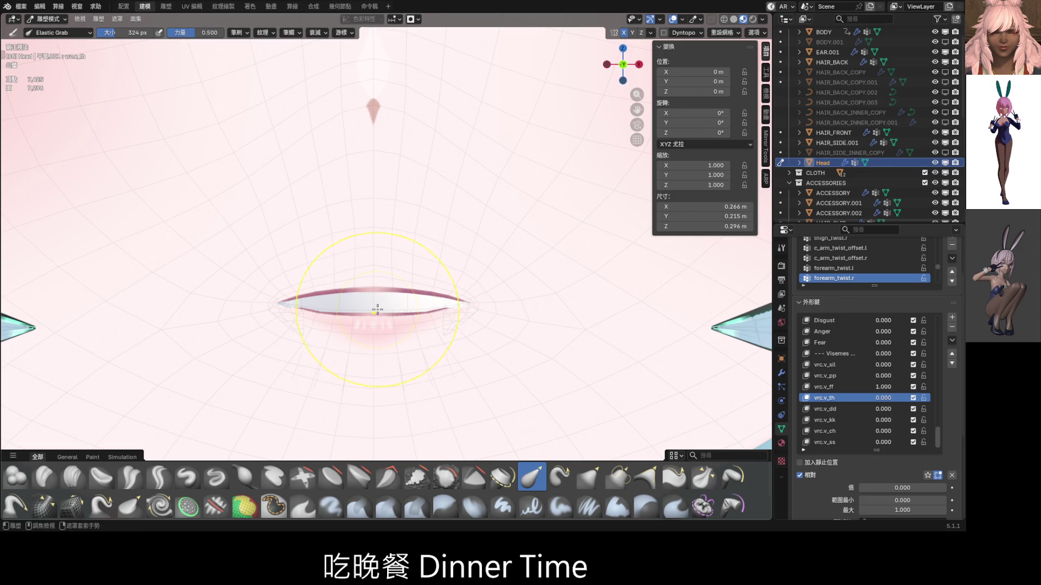
click(850, 387)
- Try pulling the upper lip down at 324 px and 174 px, undoing each stroke
drag(378, 288, 377, 307)
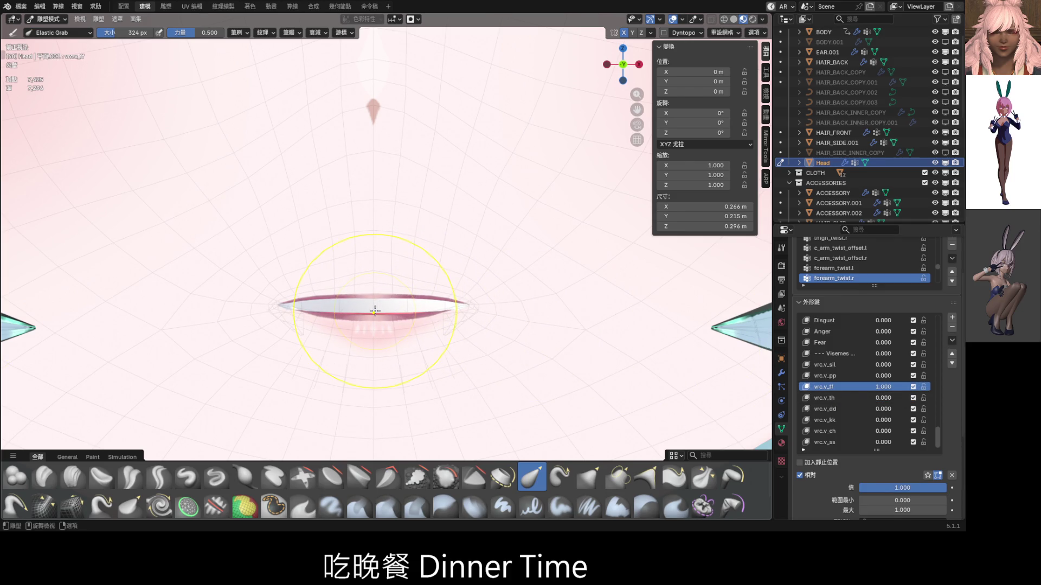
key(ctrl+z)
key(f)
click(355, 305)
drag(372, 283, 372, 309)
key(ctrl+z)
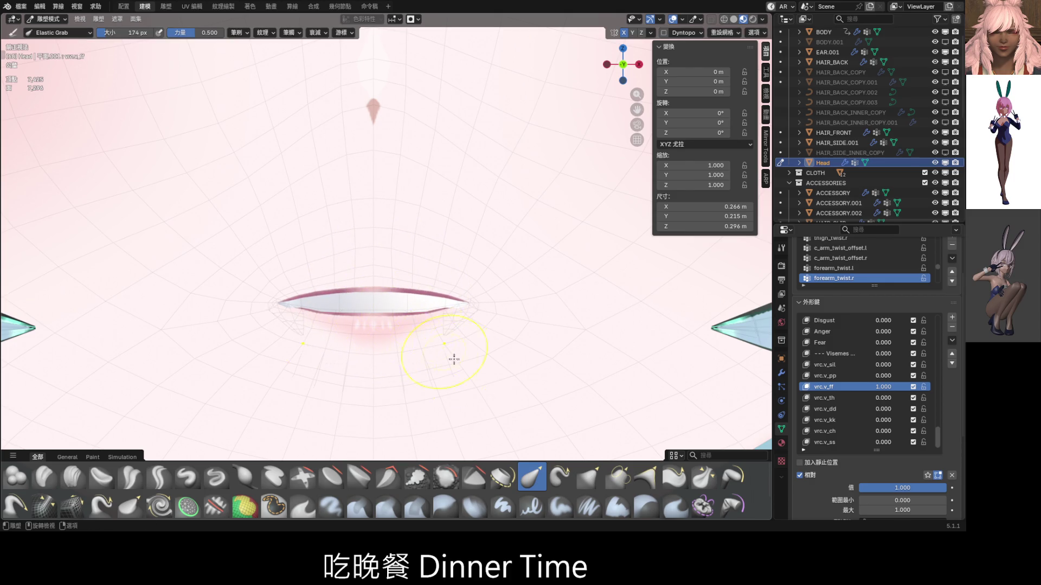
- Try a different Grab brush at 288 px on the upper lip, then undo the strokes
click(589, 477)
key(f)
click(378, 294)
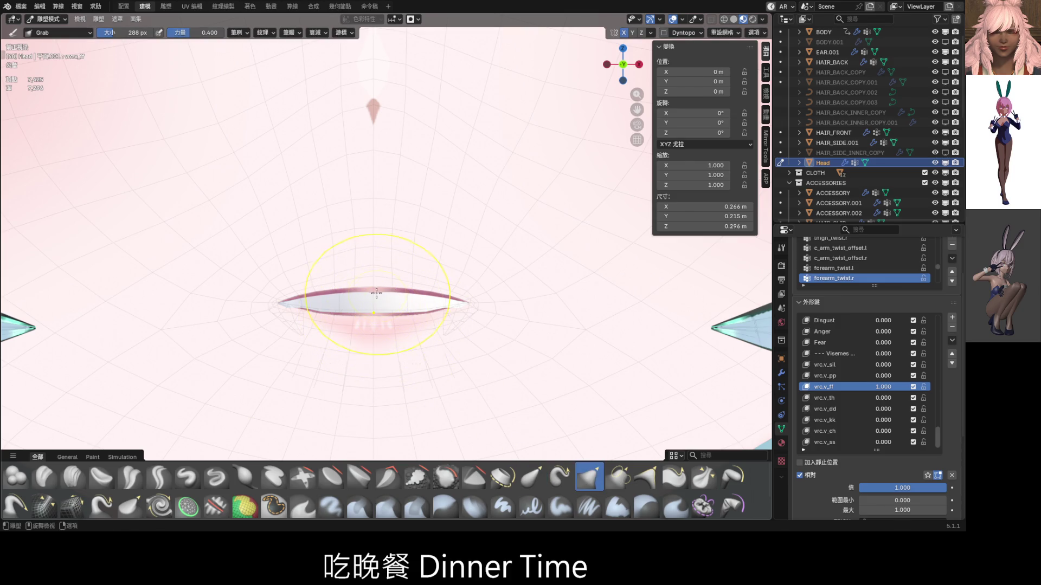
mouse_move(374, 286)
mouse_down()
mouse_move(375, 313)
mouse_move(375, 302)
mouse_move(412, 307)
mouse_up()
key(ctrl+z)
scroll(420, 306, down, 5)
scroll(427, 307, up, 3)
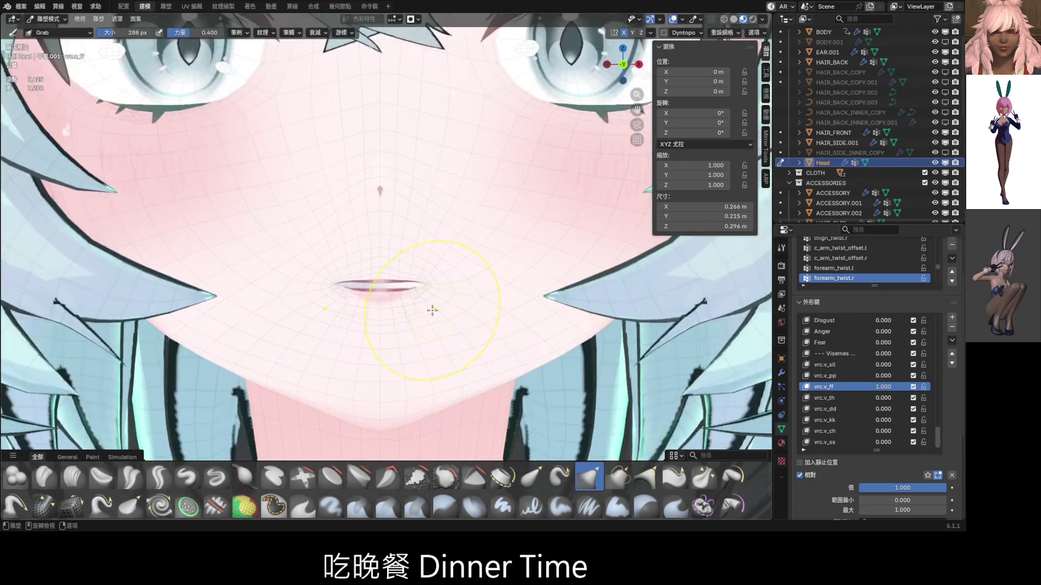
key(ctrl+z)
- Orbit to a three-quarter view, return to Object Mode and snap to front view
scroll(425, 304, down, 4)
middle_drag(425, 304, 379, 433)
key(ctrl+Tab)
key(KP_1)
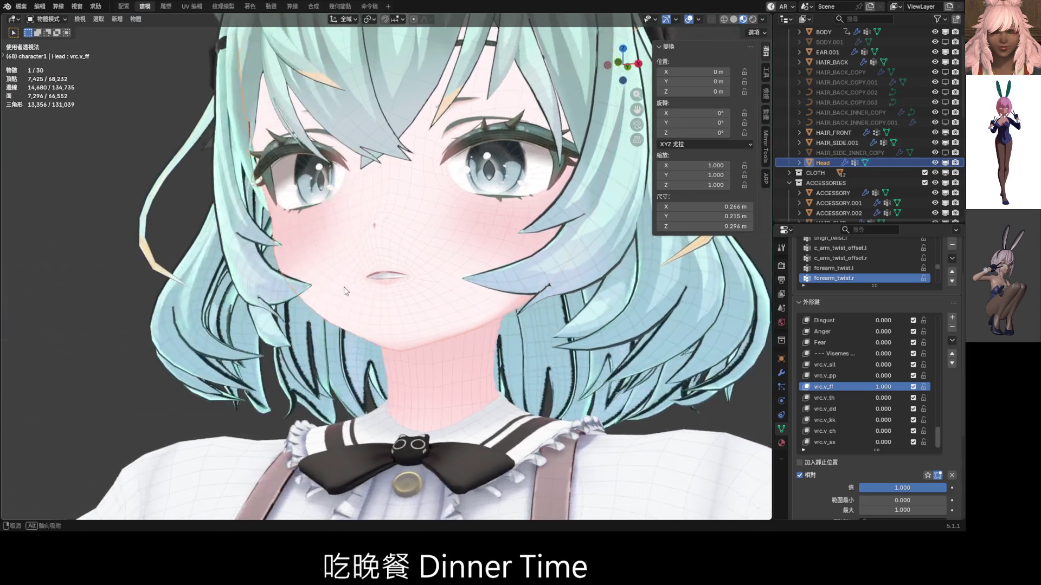
- Hide the viewport overlays and orbit to a turned three-quarter view of the head
click(686, 19)
scroll(391, 227, down, 3)
middle_drag(390, 228, 379, 218)
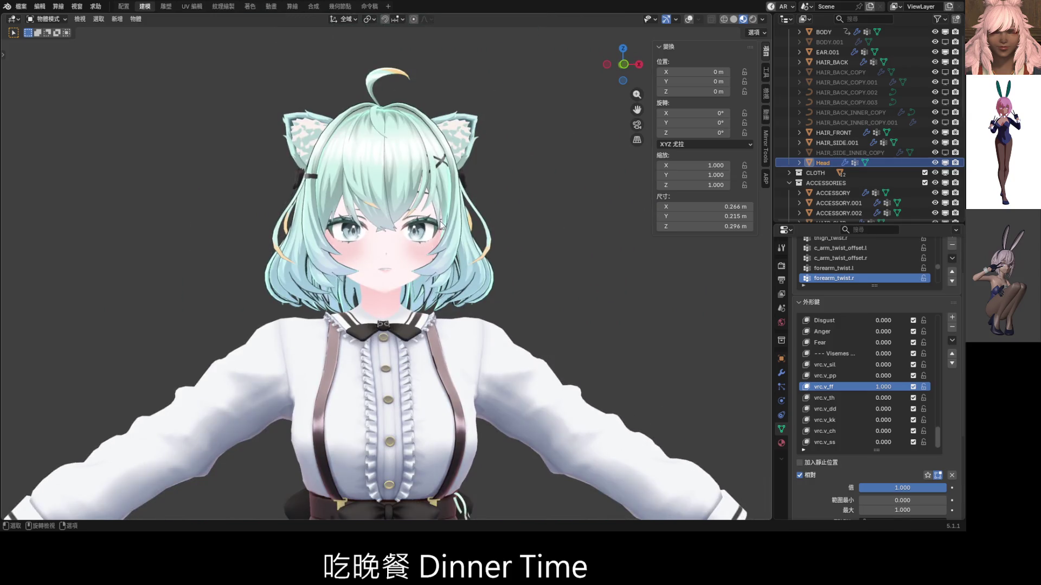
scroll(441, 222, down, 1)
- Select vrc.v_ss, set vrc.v_ff to 0 and vrc.v_ss to 1, and zoom onto the face
click(852, 441)
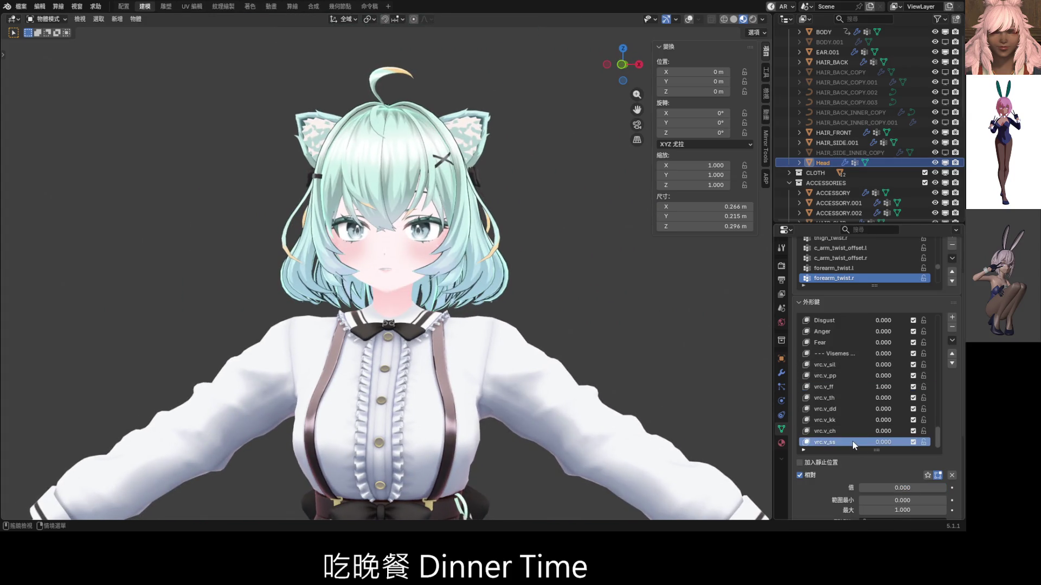
drag(887, 390, 867, 389)
drag(902, 488, 932, 488)
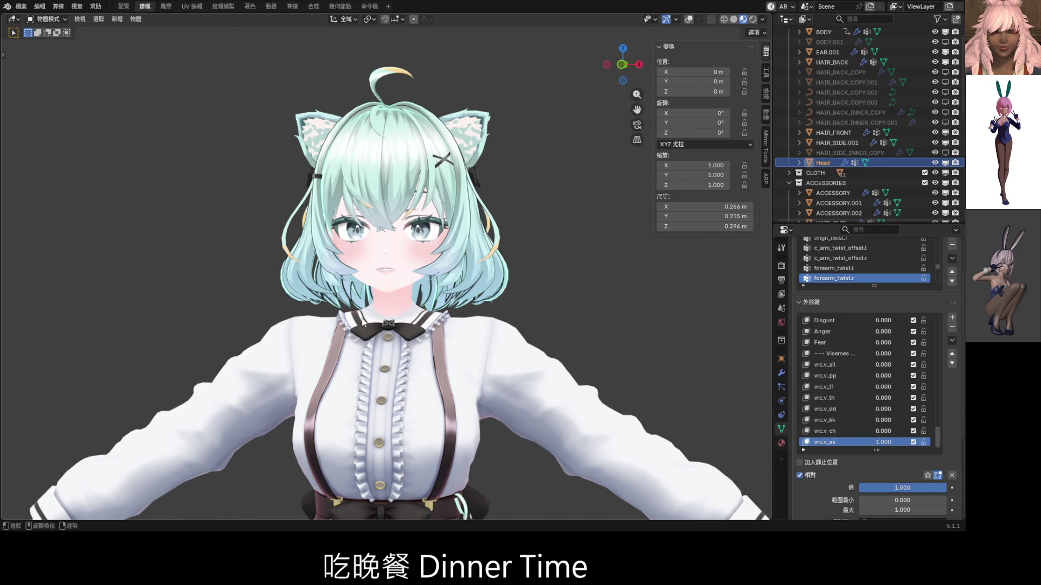
scroll(352, 319, up, 5)
scroll(352, 317, up, 4)
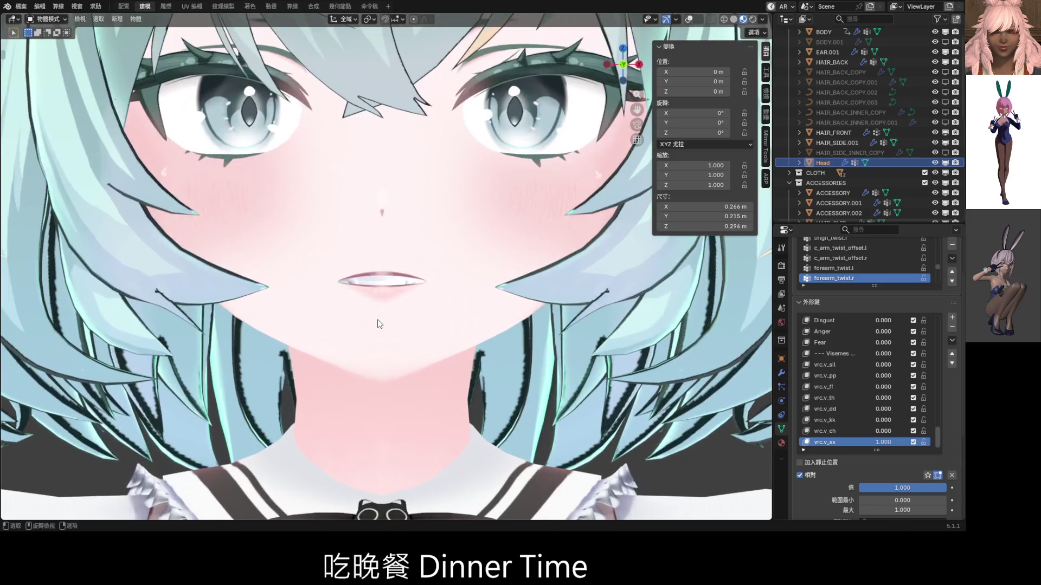
key(ctrl+Tab)
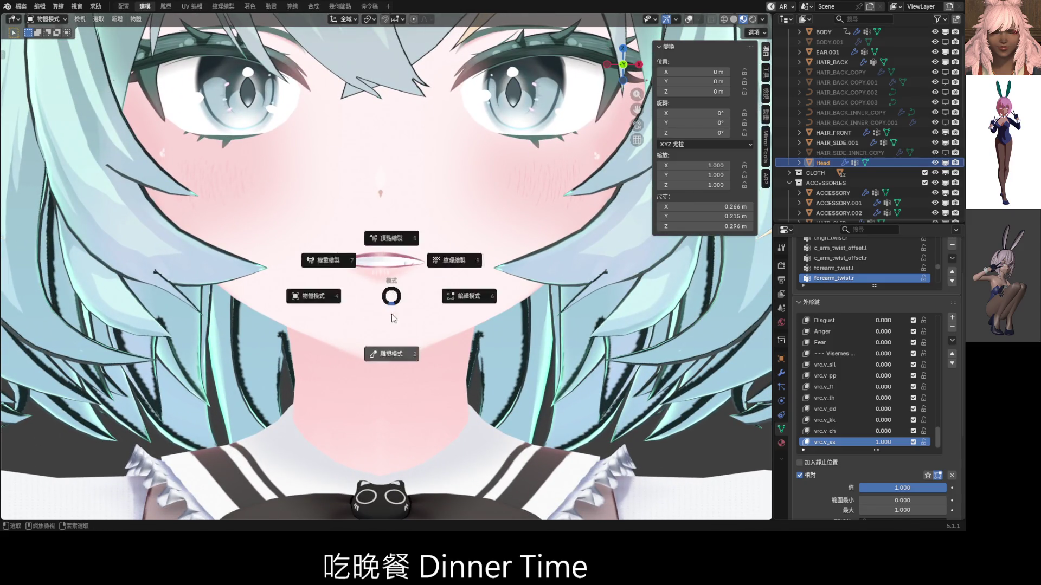
- Enter Sculpt Mode from the pie menu and drag vrc.v_ss down to 0.000
click(390, 328)
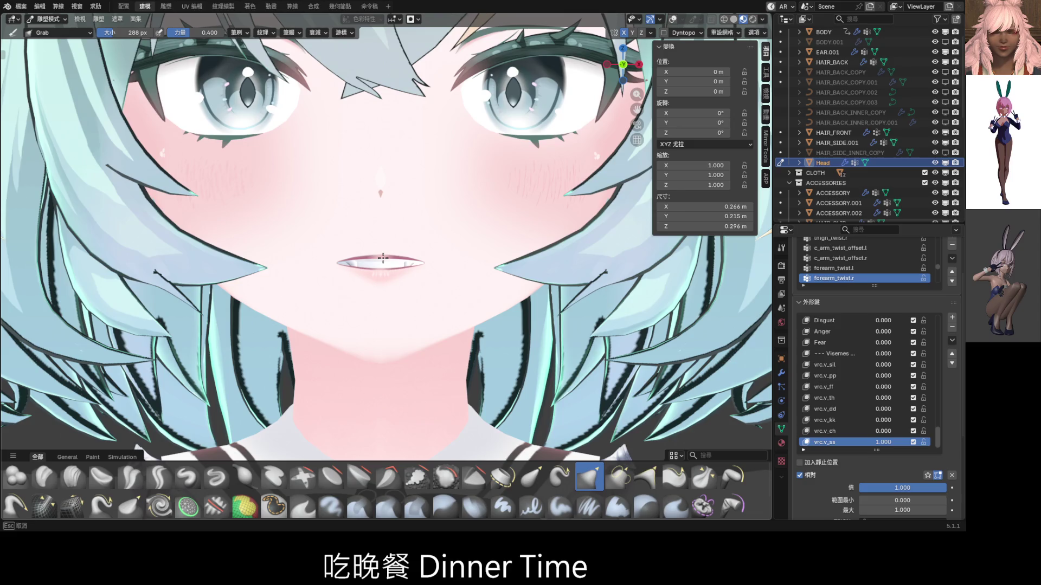
scroll(382, 258, down, 6)
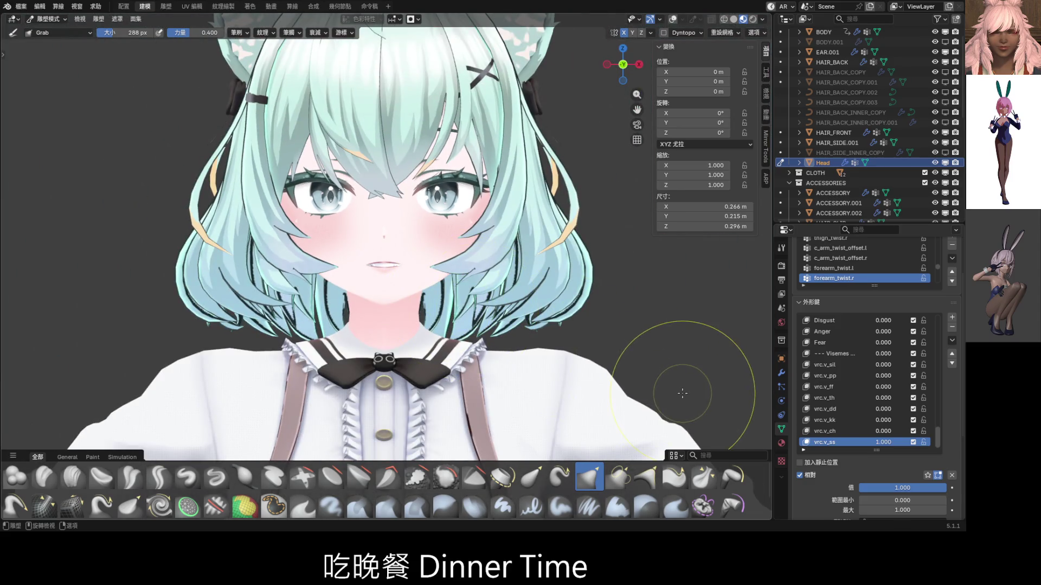
drag(887, 446, 845, 446)
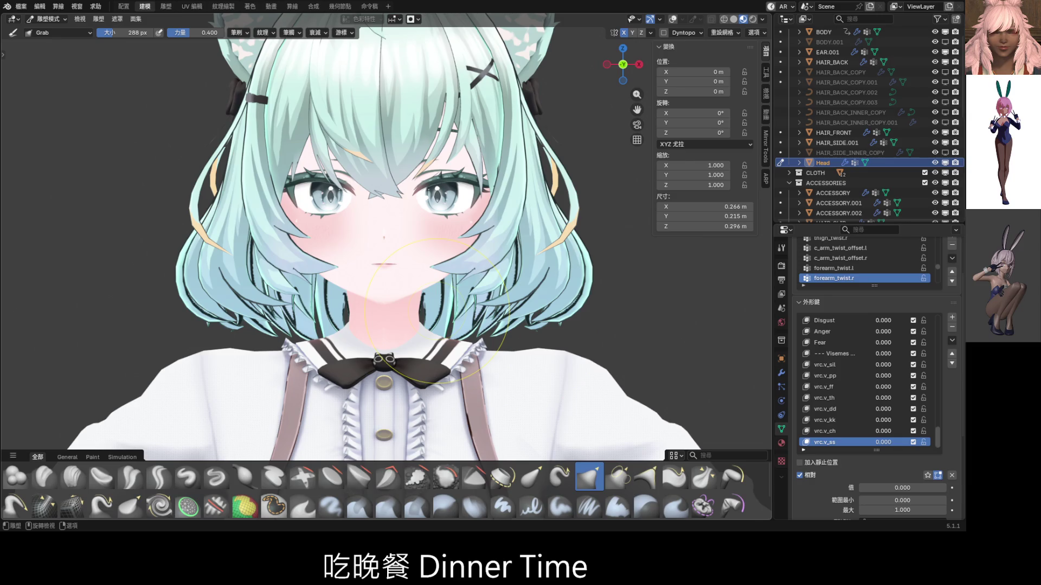